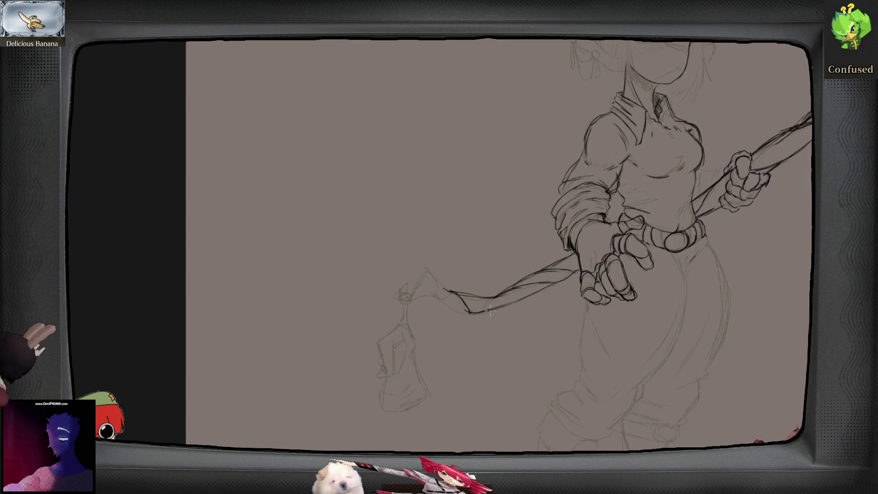
- Ink dark lines along the staff's lower shaft toward its ribbon end, mirroring the view to check
drag(498, 308, 490, 301)
key(m)
key(m)
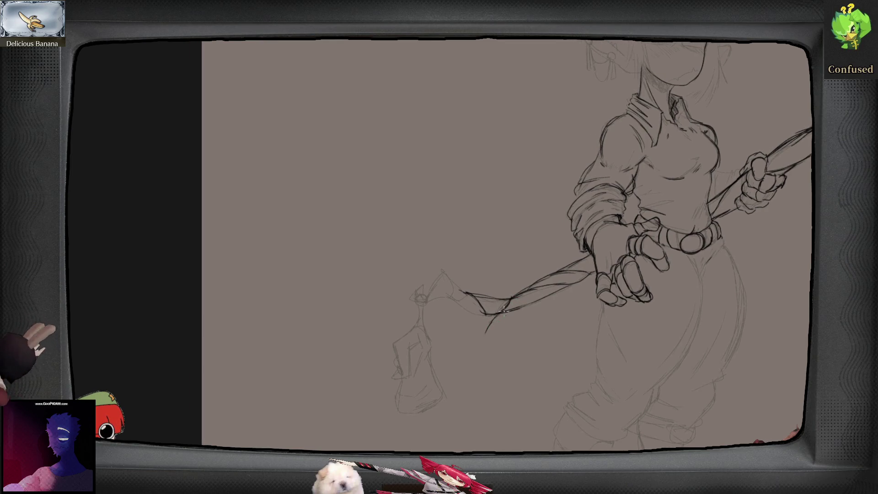
mouse_move(502, 315)
mouse_down()
mouse_move(484, 338)
mouse_move(509, 311)
mouse_up()
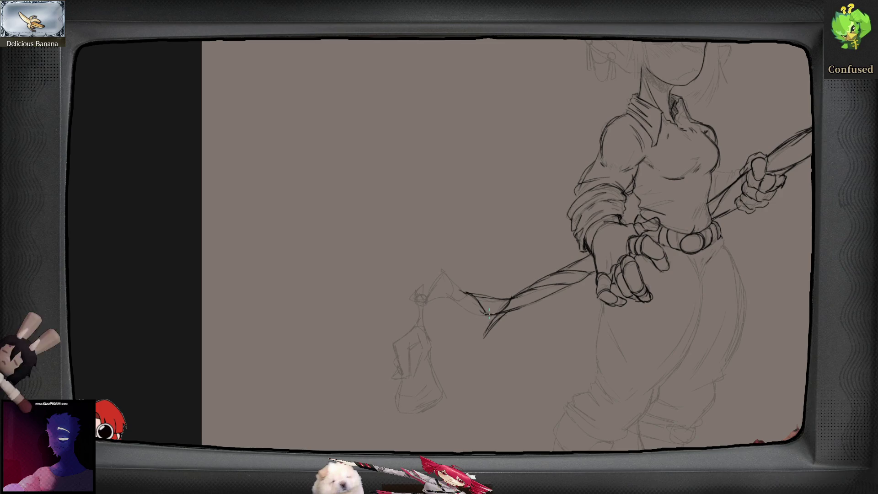
mouse_move(451, 299)
mouse_down()
mouse_move(437, 274)
mouse_move(430, 291)
mouse_move(426, 280)
mouse_move(436, 297)
mouse_move(449, 293)
mouse_move(432, 297)
mouse_move(438, 284)
mouse_up()
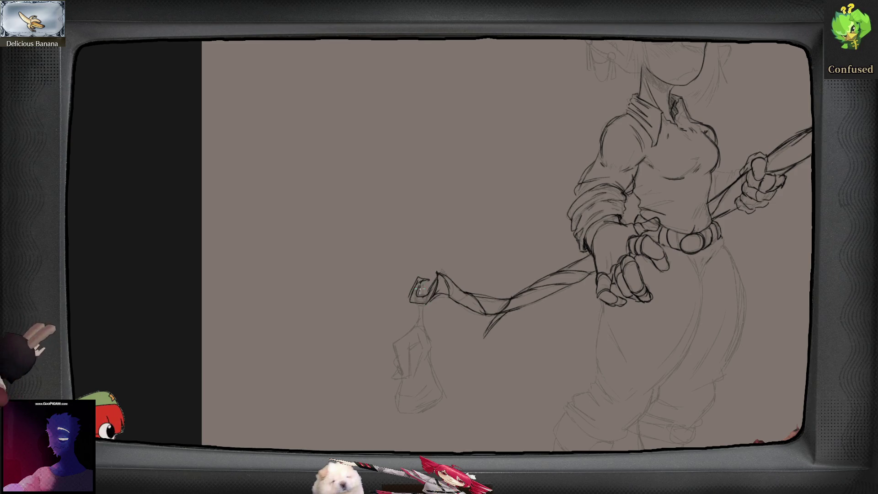
- Ink the trousers' hip and leg curve, the pant cuff edge and a knee line
scroll(534, 364, right, 5)
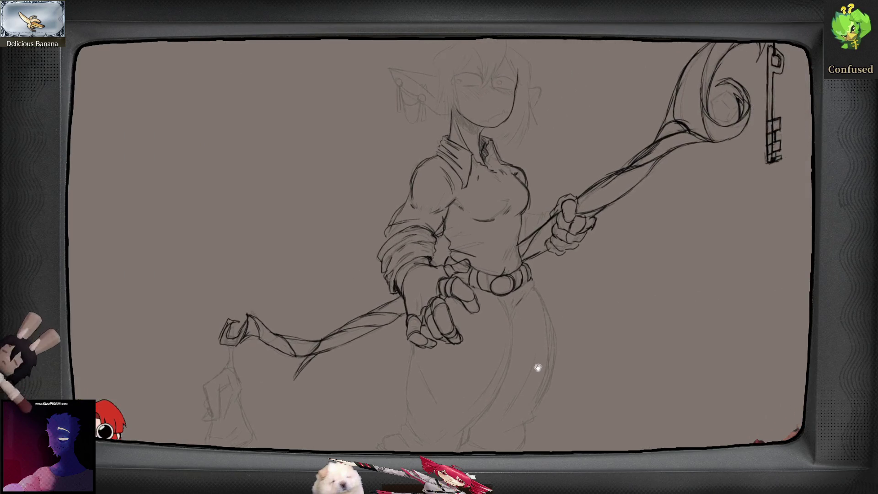
scroll(566, 355, down, 3)
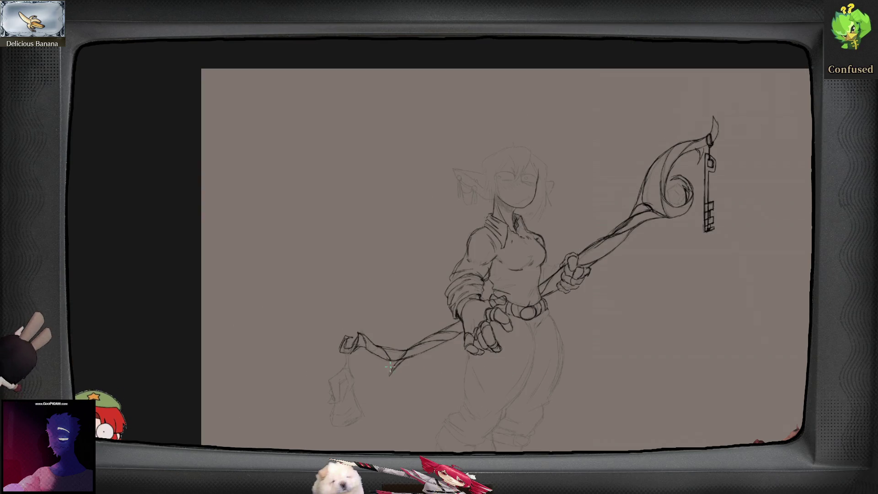
scroll(563, 337, down, 3)
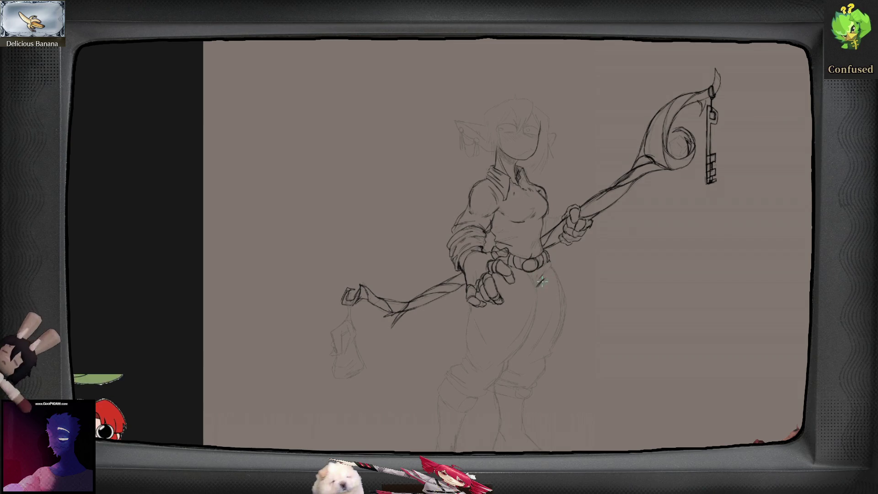
mouse_move(538, 287)
mouse_down()
mouse_move(525, 350)
mouse_move(505, 369)
mouse_up()
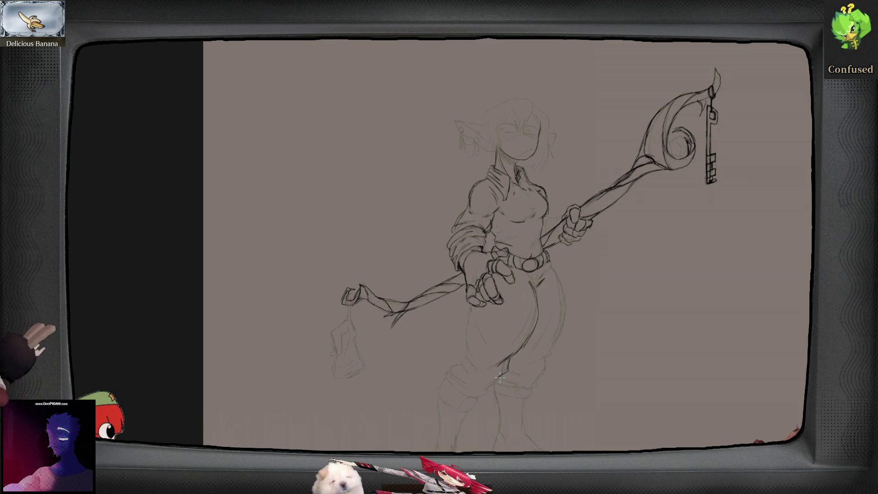
mouse_move(480, 400)
mouse_down()
mouse_move(459, 394)
mouse_move(442, 369)
mouse_move(459, 350)
mouse_move(461, 328)
mouse_move(486, 344)
mouse_up()
key(m)
key(m)
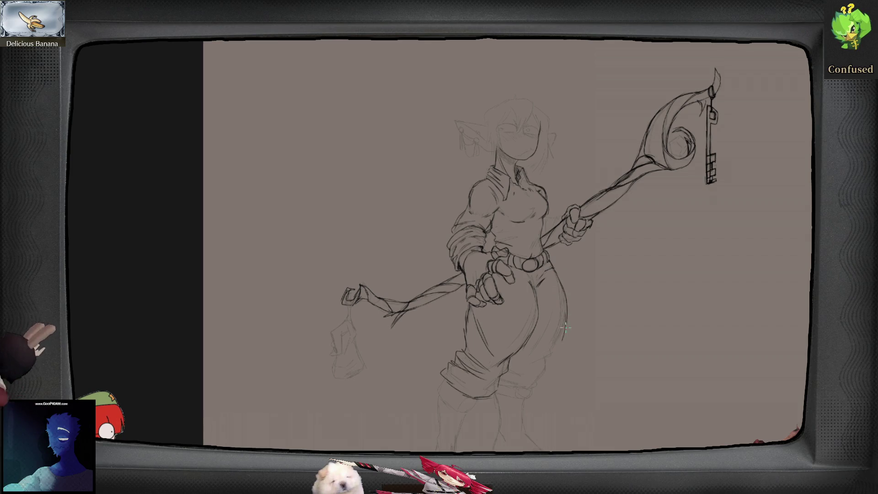
drag(566, 326, 545, 352)
drag(506, 391, 538, 381)
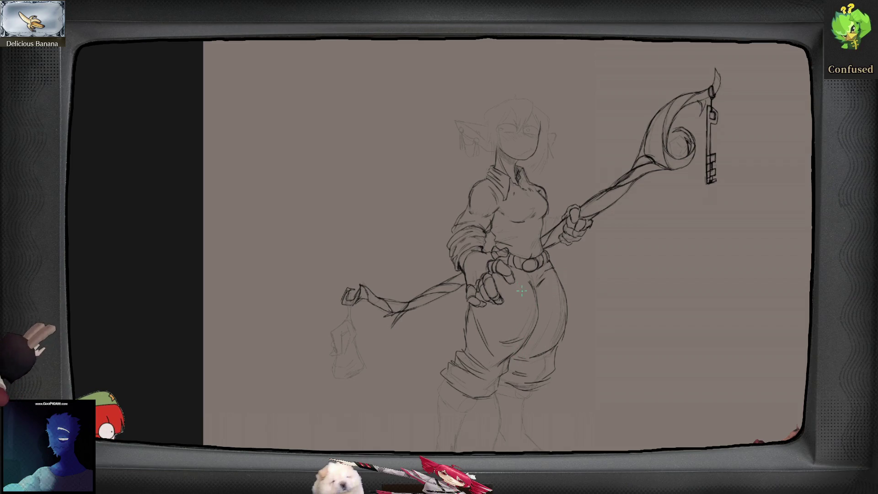
key(m)
key(m)
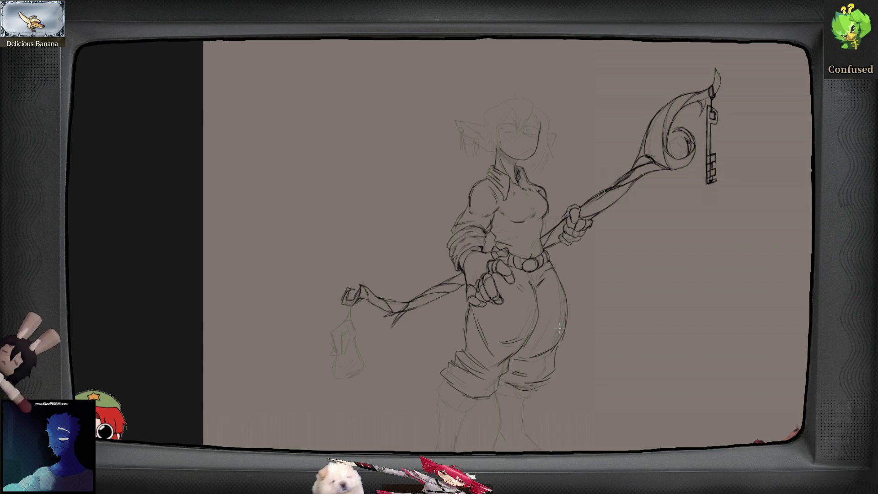
scroll(538, 350, down, 2)
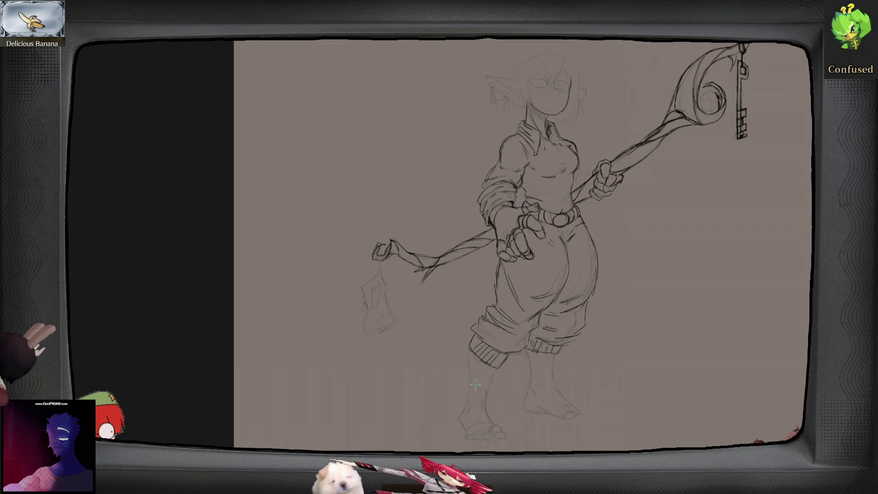
- Ink both edges of the front shin and the toe outlines of both feet
drag(468, 368, 465, 416)
mouse_move(497, 367)
mouse_down()
mouse_move(488, 401)
mouse_move(459, 430)
mouse_up()
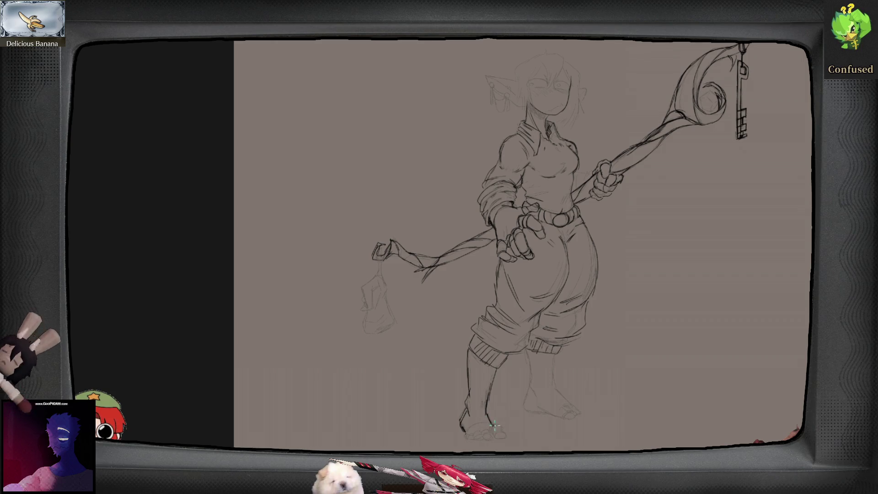
mouse_move(484, 430)
mouse_down()
mouse_move(505, 437)
mouse_move(487, 436)
mouse_up()
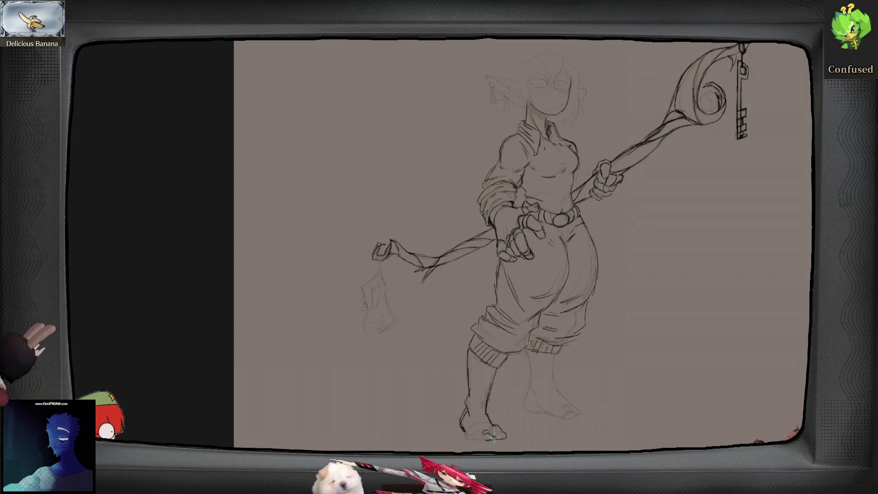
mouse_move(471, 433)
mouse_down()
mouse_move(480, 440)
mouse_move(463, 433)
mouse_up()
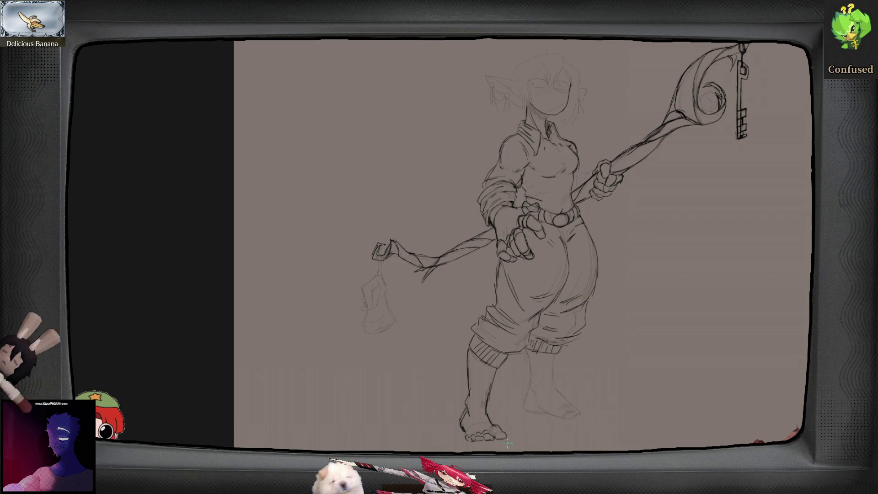
drag(502, 434, 493, 430)
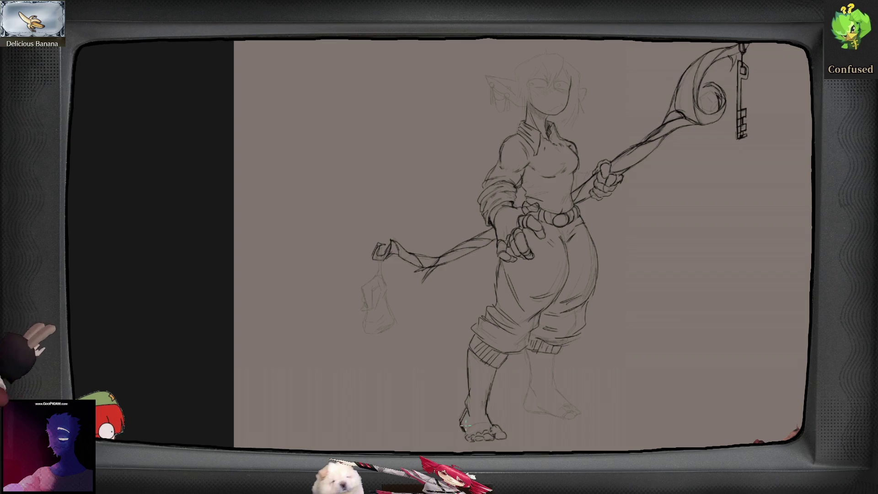
- Ink the back leg's calf down to the heel and its outer edge toward the ankle
key(m)
key(m)
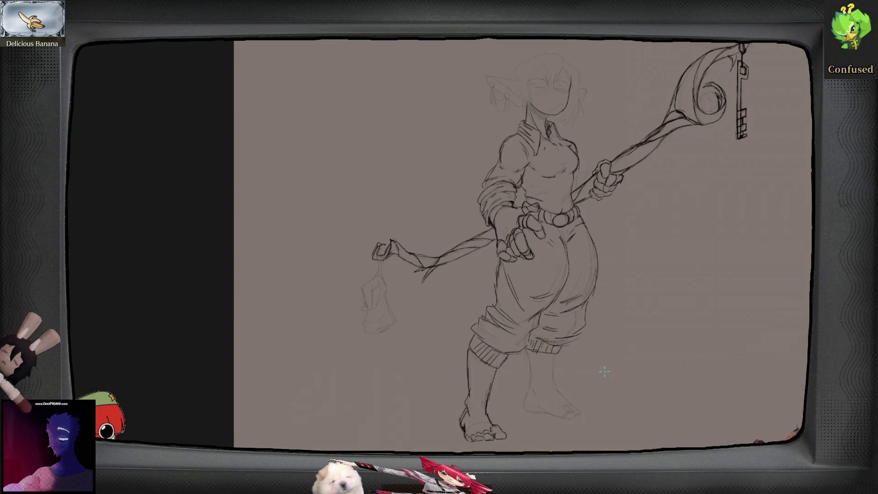
mouse_move(534, 384)
mouse_down()
mouse_move(527, 410)
mouse_move(548, 415)
mouse_up()
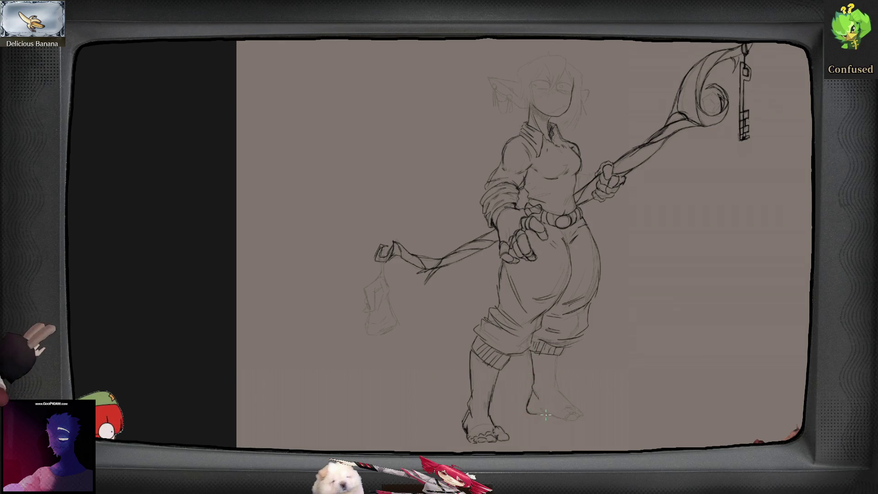
drag(559, 357, 556, 385)
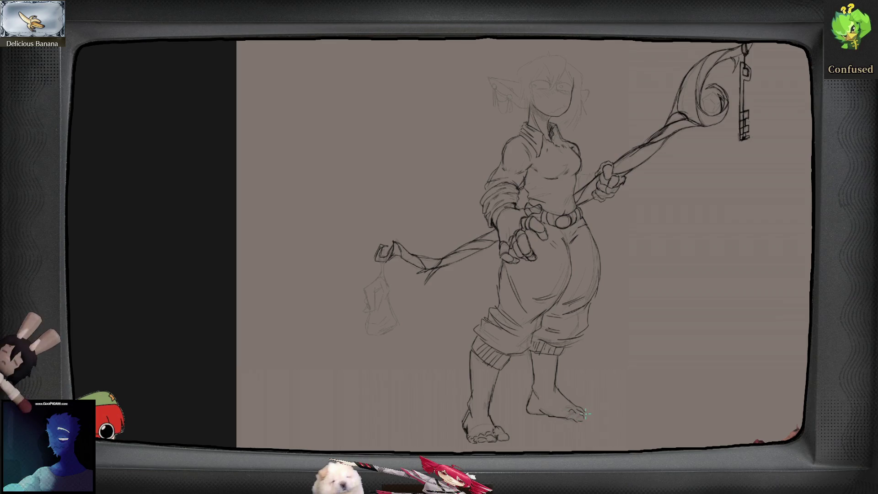
- Zoom in on the head and ink its top outline
key(m)
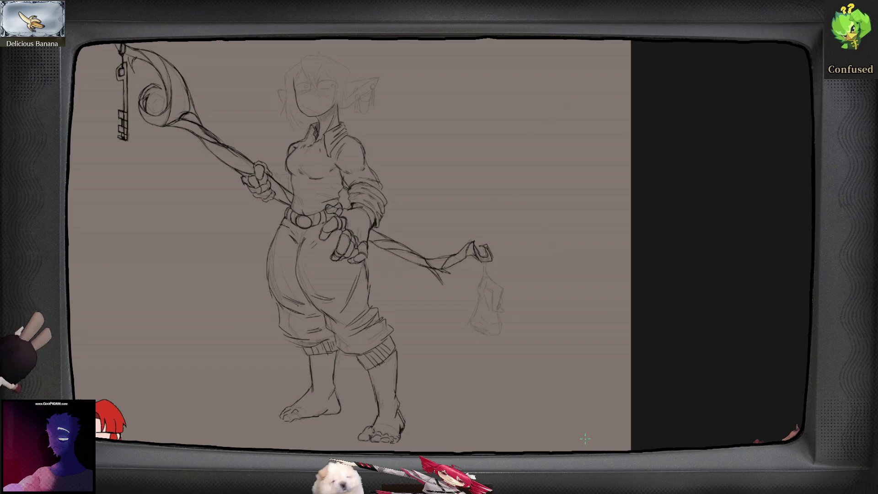
key(m)
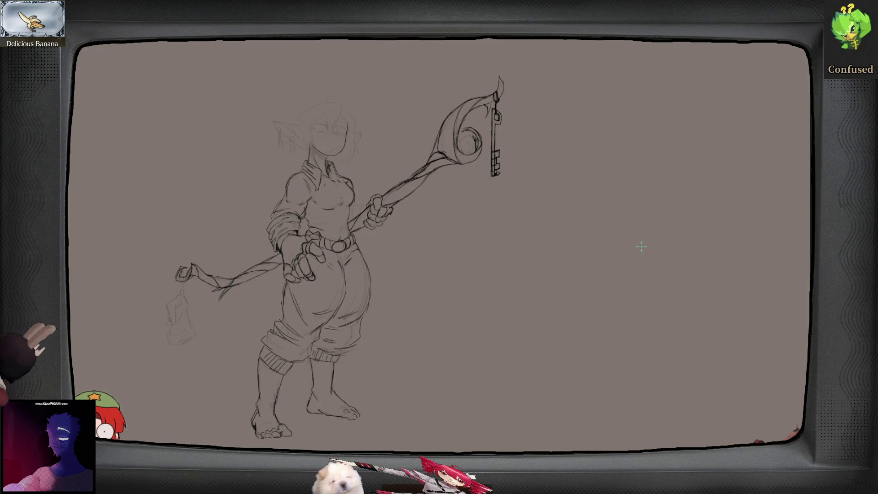
scroll(549, 392, up, 5)
scroll(524, 187, down, 3)
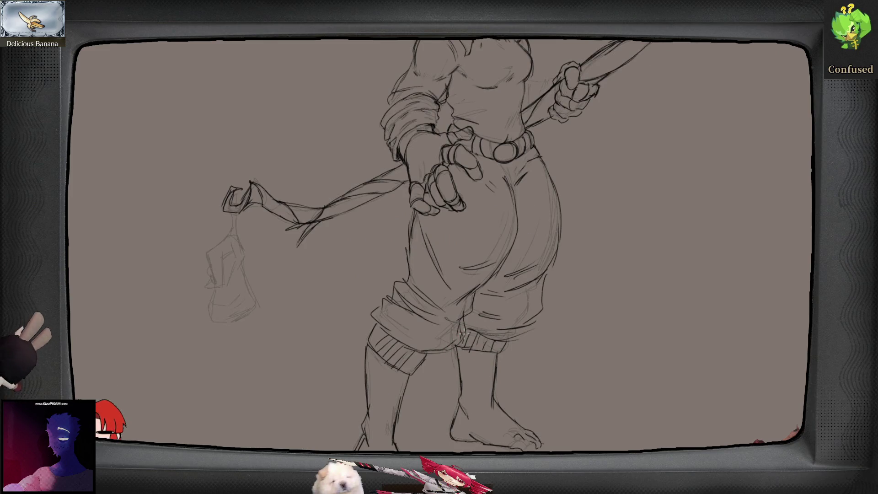
scroll(519, 286, up, 5)
scroll(531, 249, up, 5)
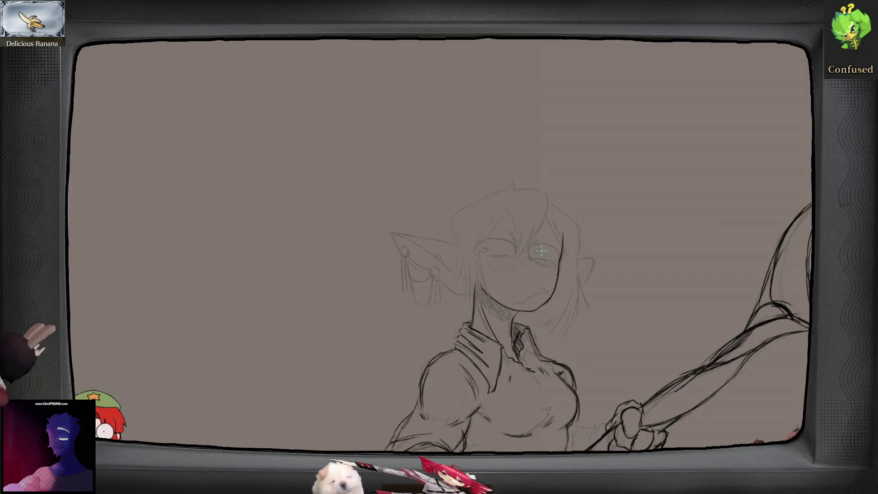
scroll(531, 249, up, 1)
mouse_move(488, 132)
mouse_down()
mouse_move(540, 136)
mouse_move(559, 147)
mouse_move(555, 197)
mouse_move(525, 257)
mouse_move(499, 284)
mouse_up()
- Ink the hair strands beside the right eye and down the forehead, redoing misplaced strokes
drag(521, 245, 499, 288)
key(ctrl+z)
drag(515, 253, 488, 278)
key(ctrl+z)
mouse_move(512, 252)
mouse_down()
mouse_move(493, 282)
mouse_move(481, 275)
mouse_up()
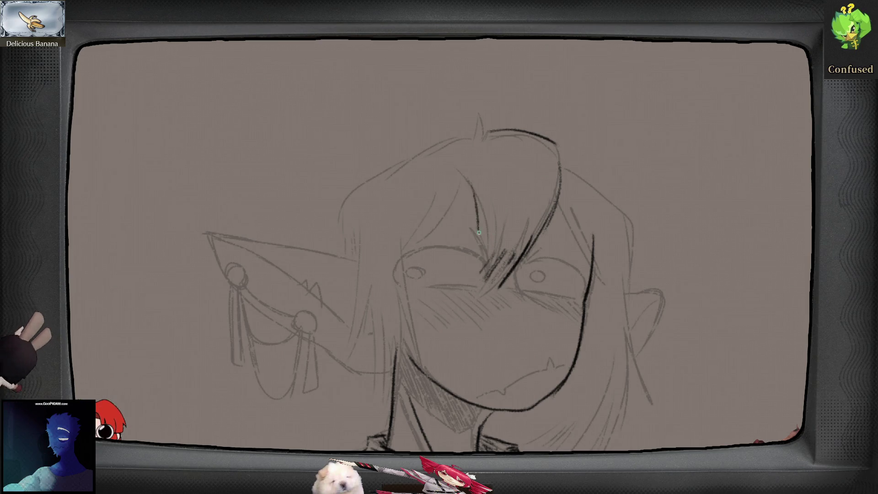
drag(471, 205, 469, 263)
drag(482, 224, 480, 259)
key(ctrl+z)
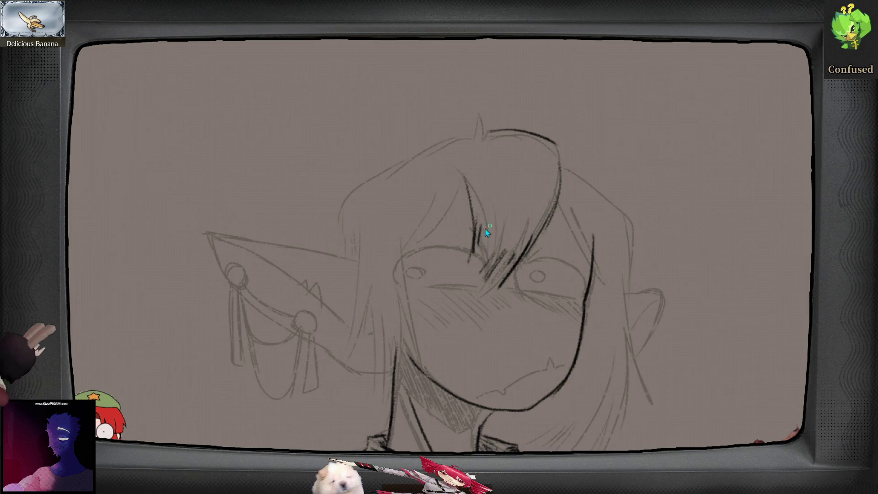
- Ink hair strands left of the eye and down the left side of the face to the ear
drag(471, 293, 486, 309)
mouse_move(478, 207)
mouse_down()
mouse_move(428, 280)
mouse_move(405, 286)
mouse_up()
key(ctrl+z)
mouse_move(432, 246)
mouse_down()
mouse_move(414, 272)
mouse_move(446, 421)
mouse_up()
mouse_move(423, 357)
mouse_down()
mouse_move(442, 417)
mouse_move(420, 402)
mouse_up()
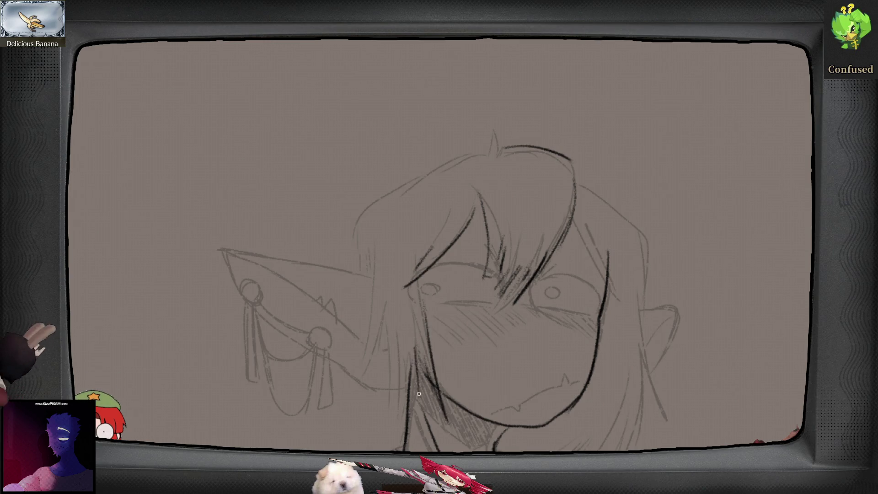
drag(405, 348, 377, 439)
mouse_move(390, 313)
mouse_down()
mouse_move(381, 418)
mouse_move(359, 389)
mouse_up()
drag(373, 299, 349, 405)
mouse_move(375, 254)
mouse_down()
mouse_move(370, 310)
mouse_move(374, 276)
mouse_up()
drag(360, 215, 355, 273)
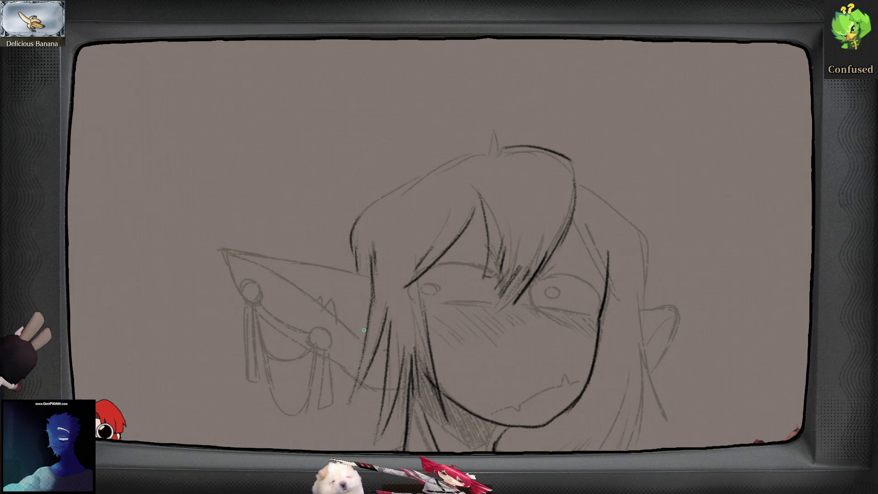
- Ink a thinner right outline of the hair with a stroke inside it
key(m)
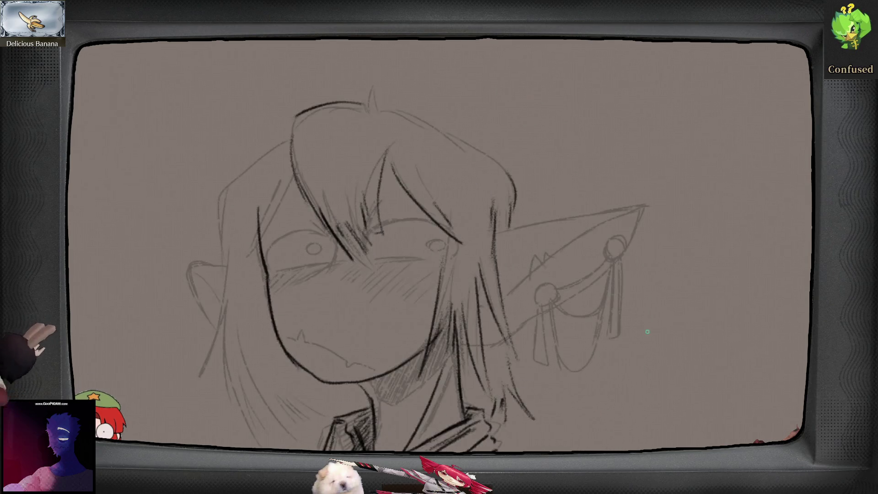
key(m)
mouse_move(375, 183)
mouse_down()
mouse_move(485, 126)
mouse_move(433, 140)
mouse_move(497, 121)
mouse_up()
key(ctrl+z)
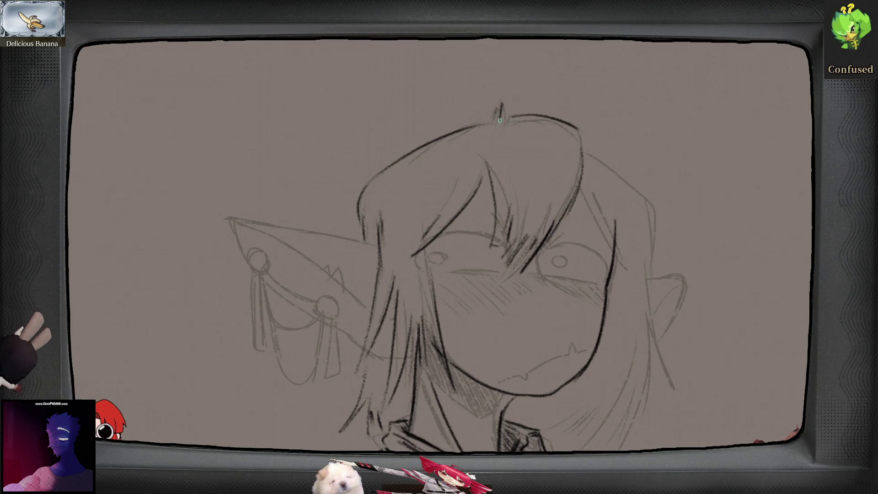
mouse_move(589, 140)
mouse_down()
mouse_move(638, 187)
mouse_move(650, 242)
mouse_up()
key(ctrl+z)
drag(590, 149, 656, 254)
mouse_move(593, 219)
mouse_down()
mouse_move(614, 269)
mouse_move(651, 183)
mouse_move(641, 338)
mouse_up()
key(ctrl+z)
- Add bolder lower-right hair strands, long strands and hatched shading inside the right hair
drag(640, 273, 590, 387)
drag(610, 314, 593, 358)
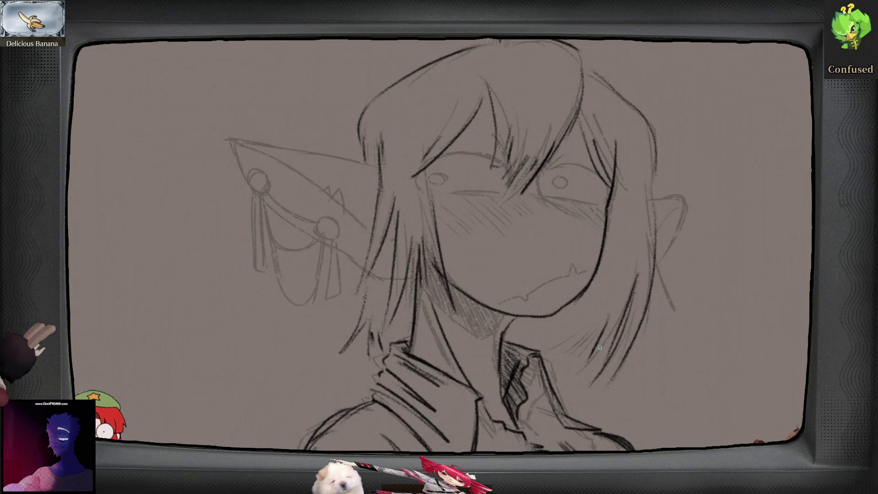
drag(657, 239, 693, 341)
drag(654, 261, 685, 336)
mouse_move(597, 315)
mouse_down()
mouse_move(582, 353)
mouse_move(567, 357)
mouse_up()
drag(632, 217, 622, 266)
drag(637, 236, 633, 258)
- Add strands to the upper-right hair and the hair above the face, then check mirrored
drag(580, 244, 598, 280)
drag(560, 125, 545, 146)
drag(582, 95, 557, 169)
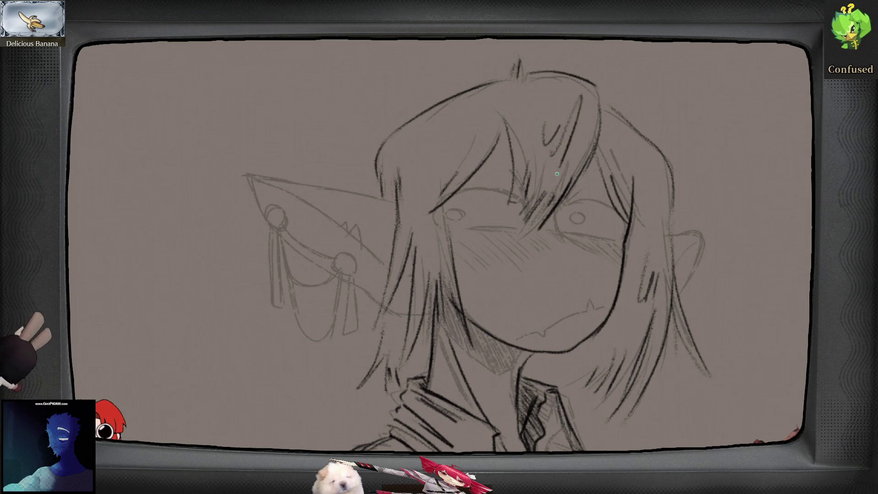
drag(583, 124, 579, 132)
drag(473, 129, 431, 180)
mouse_move(463, 141)
mouse_down()
mouse_move(440, 169)
mouse_move(416, 253)
mouse_up()
drag(434, 193, 423, 259)
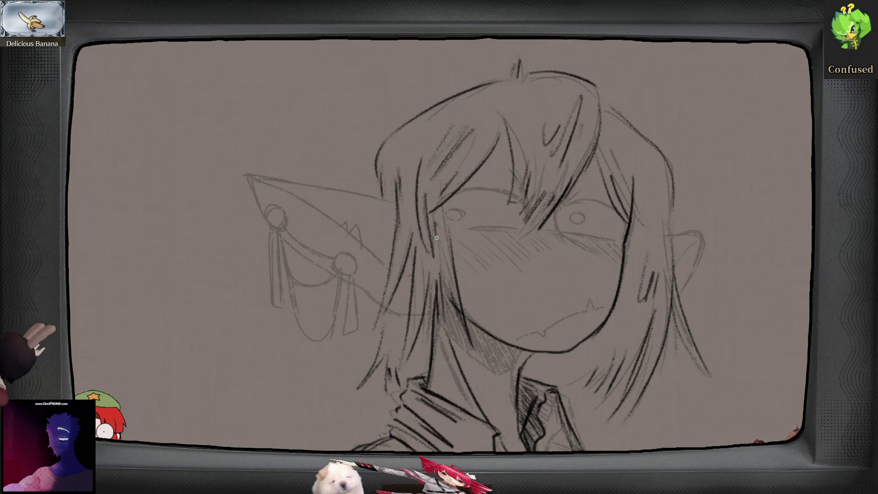
scroll(480, 156, down, 5)
drag(536, 279, 655, 279)
scroll(641, 324, down, 5)
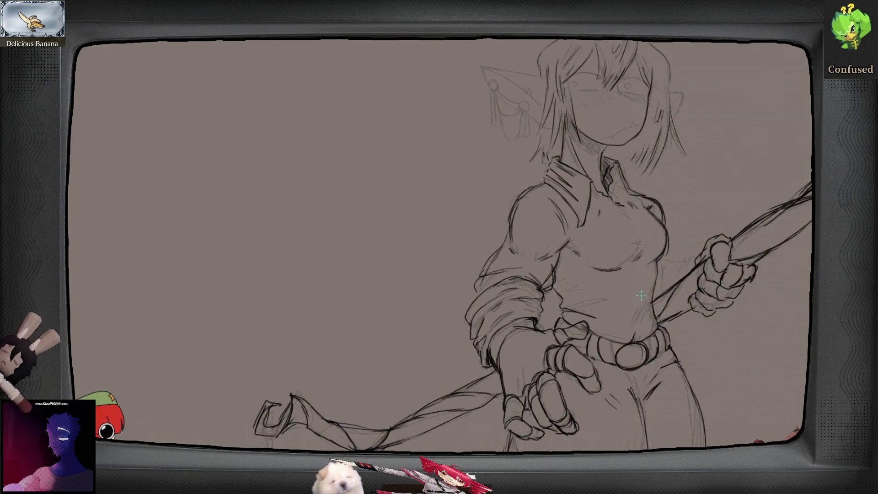
key(m)
key(m)
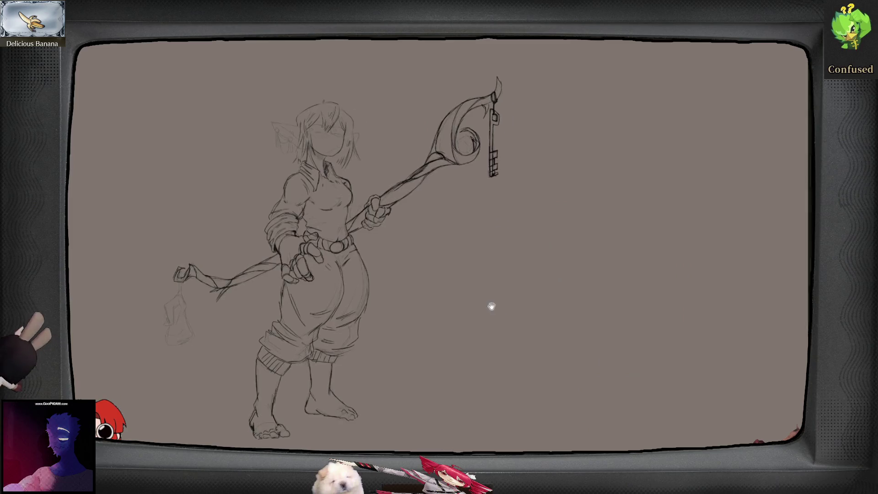
scroll(505, 295, up, 2)
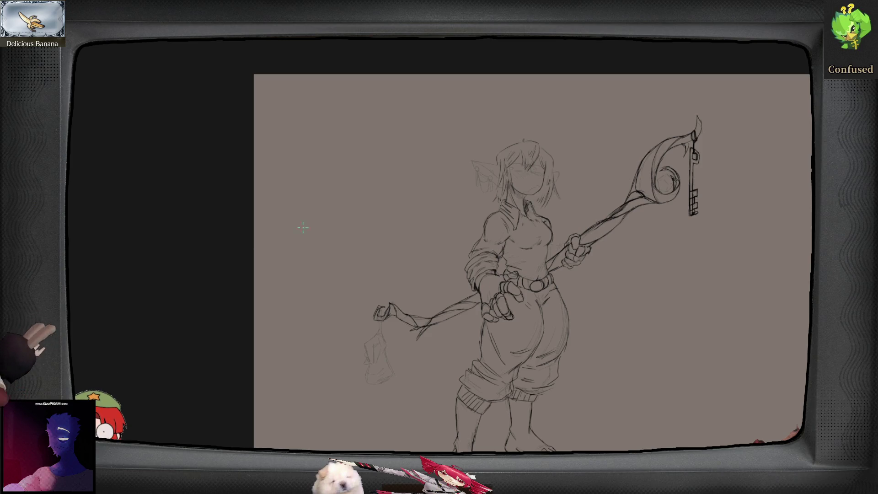
scroll(493, 305, up, 4)
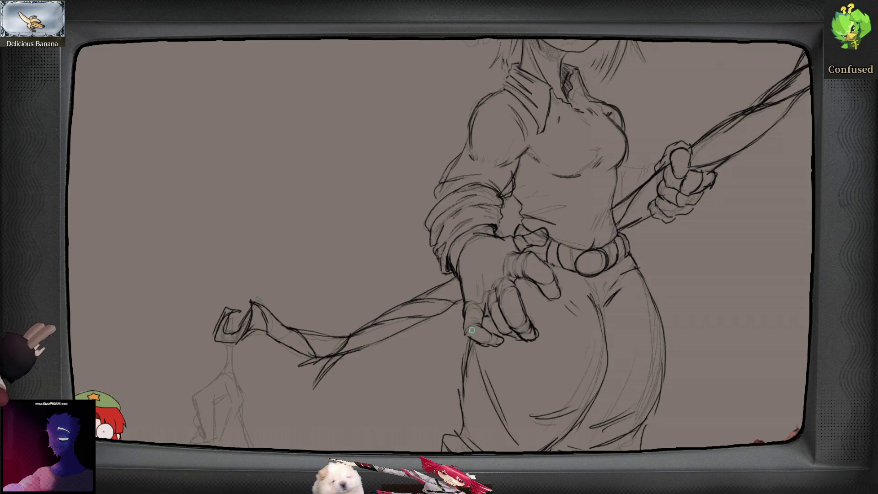
drag(512, 254, 503, 278)
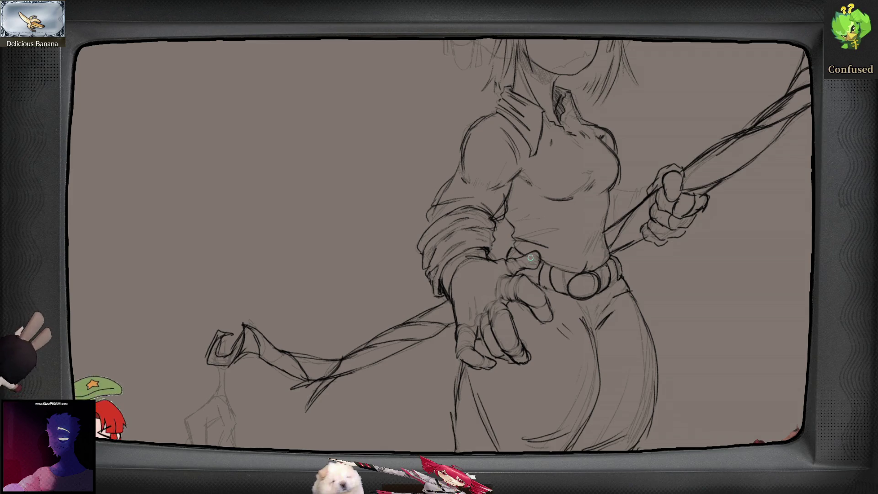
drag(686, 212, 670, 230)
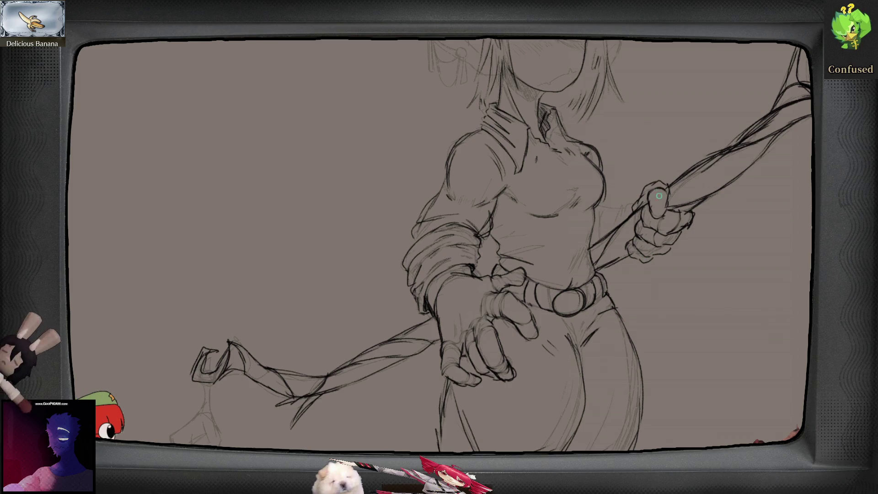
key(ctrl+0)
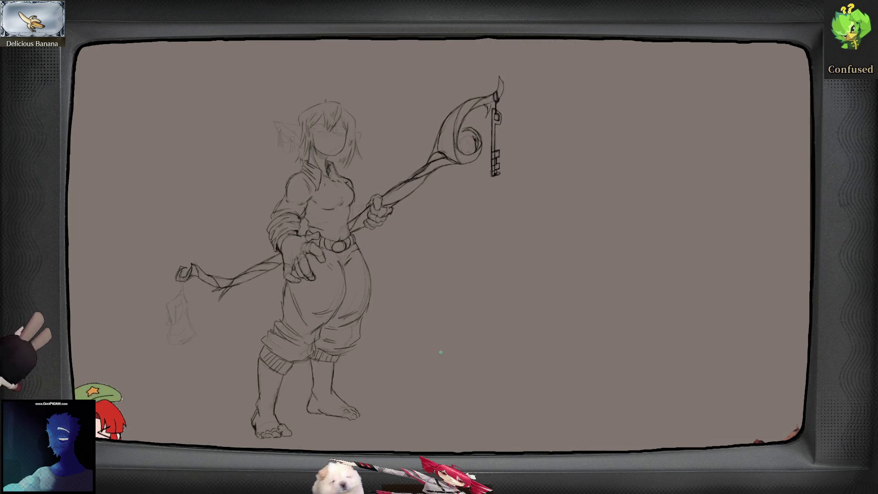
scroll(372, 177, up, 6)
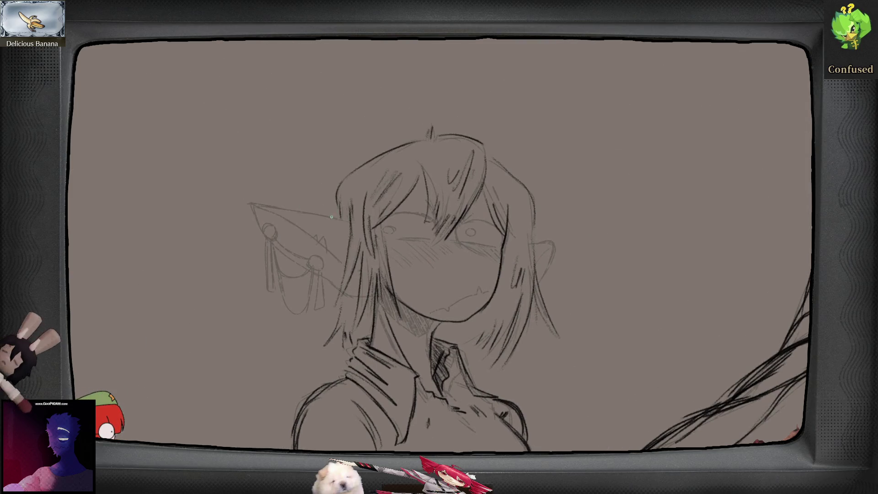
- On the mirrored view, ink the pointed ear's upper edge, inner line and edge up to its tip
key(m)
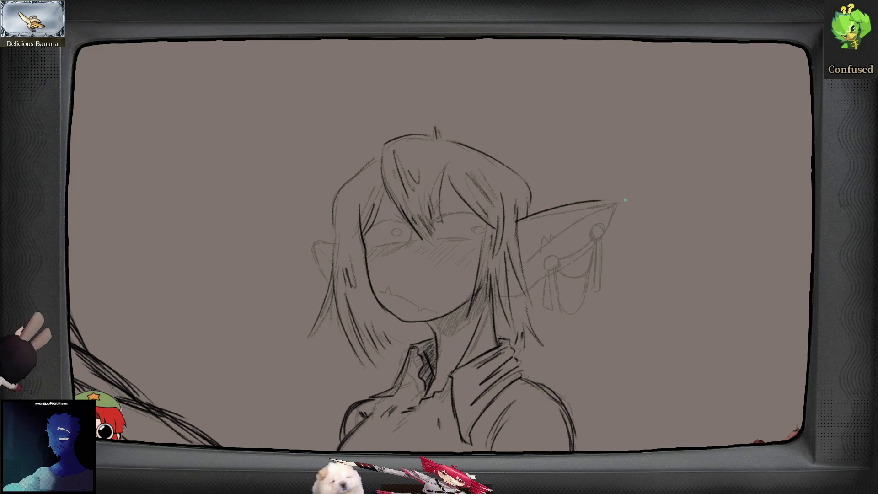
drag(517, 226, 608, 204)
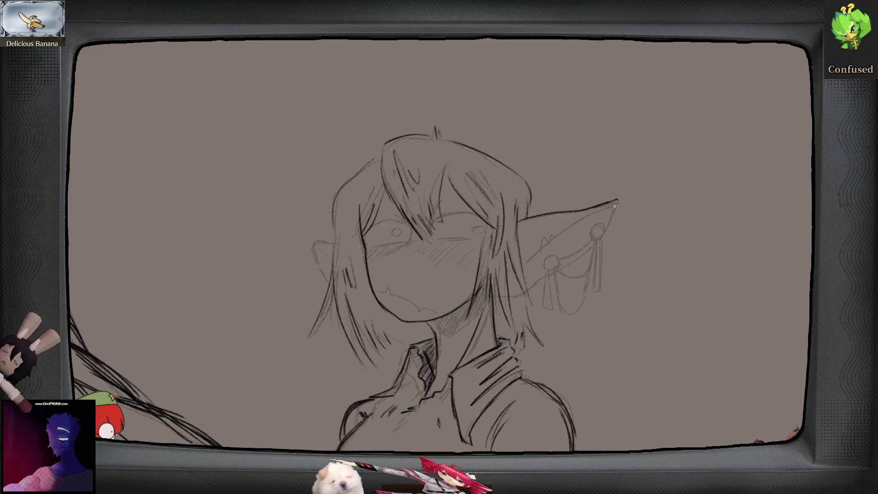
drag(610, 208, 536, 254)
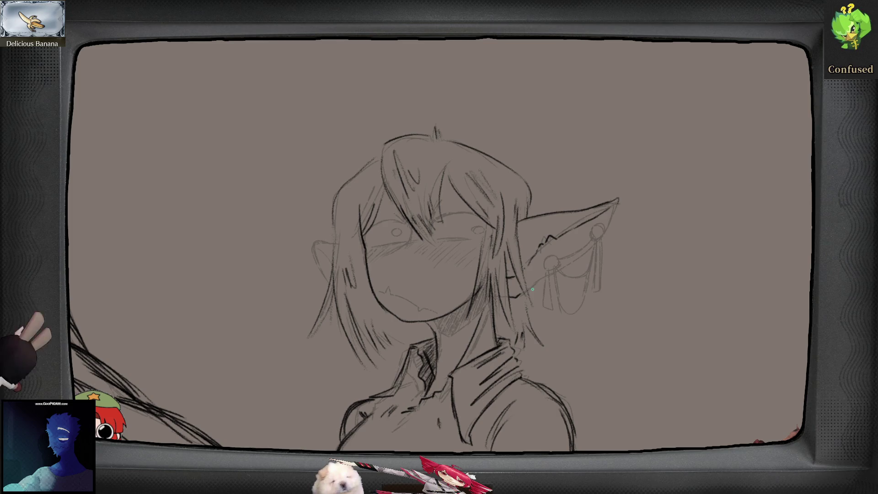
mouse_move(561, 269)
mouse_down()
mouse_move(611, 216)
mouse_move(590, 237)
mouse_up()
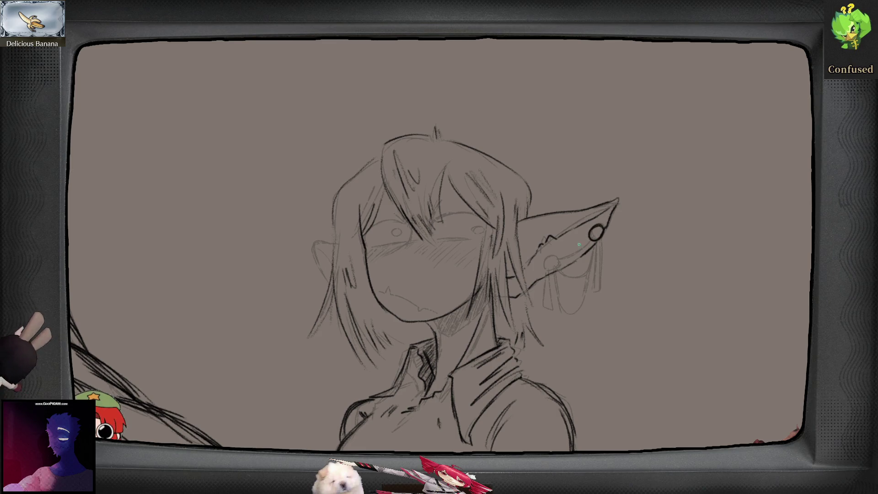
- Draw the earring rings on the ear with a linking chain and two hanging chains
drag(541, 271, 543, 273)
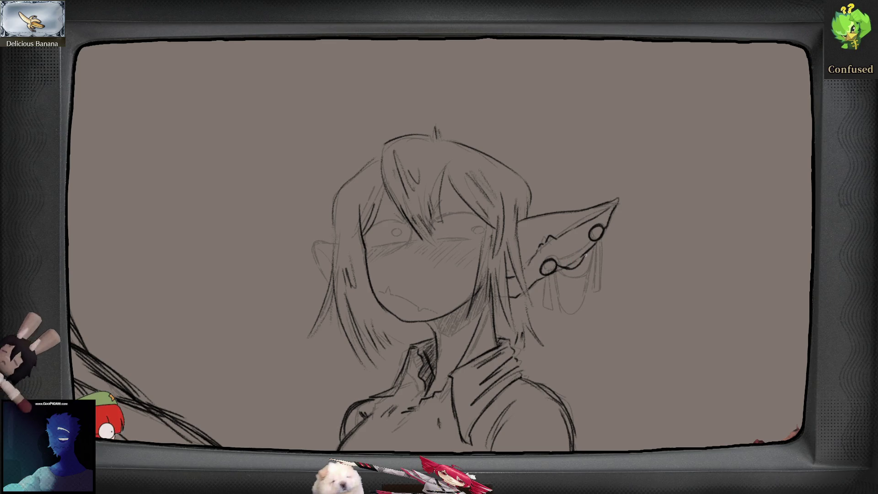
drag(559, 273, 592, 239)
drag(545, 274, 545, 309)
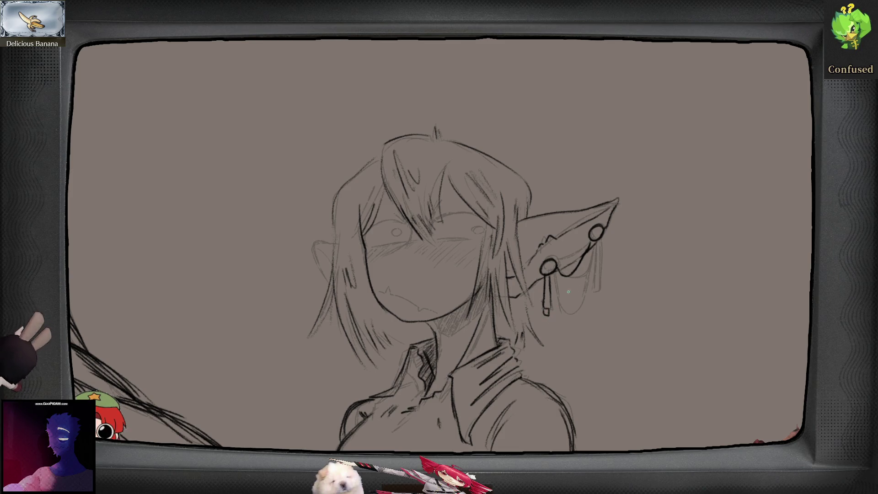
mouse_move(555, 274)
mouse_down()
mouse_move(560, 310)
mouse_move(579, 302)
mouse_move(591, 250)
mouse_move(598, 278)
mouse_move(568, 279)
mouse_move(577, 275)
mouse_up()
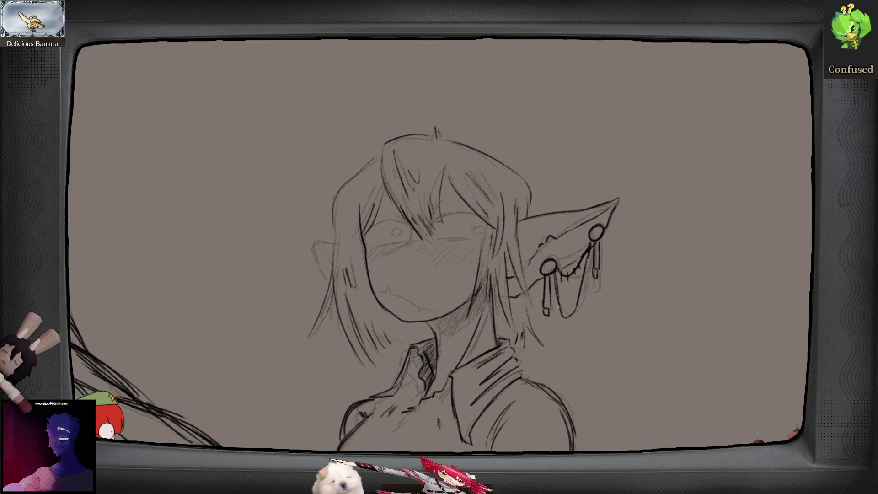
drag(566, 310, 570, 319)
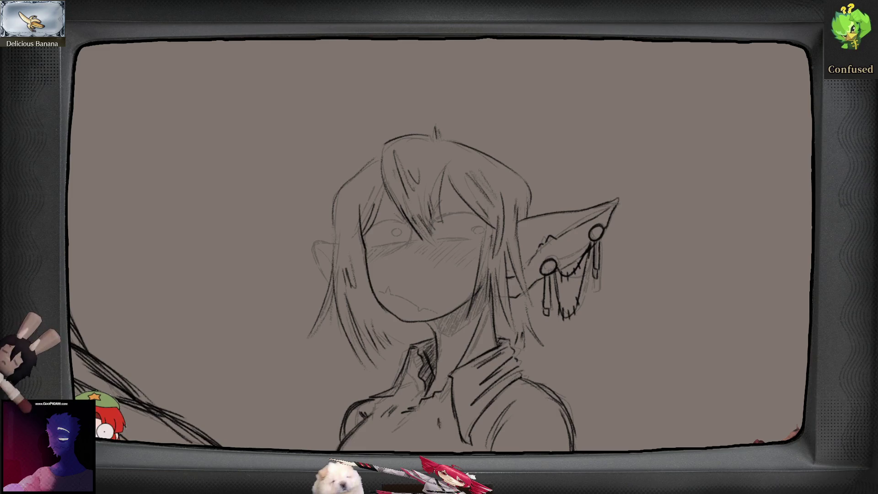
- Redraw the far ear's outline curve until it sits correctly
key(ctrl+z)
drag(334, 241, 327, 270)
drag(333, 238, 323, 274)
key(ctrl+z)
drag(333, 238, 329, 276)
key(ctrl+z)
mouse_move(307, 237)
mouse_down()
mouse_move(328, 285)
mouse_move(324, 251)
mouse_up()
- Mirror and recenter the view, then retry the top edge of the small ear
key(m)
drag(655, 328, 738, 330)
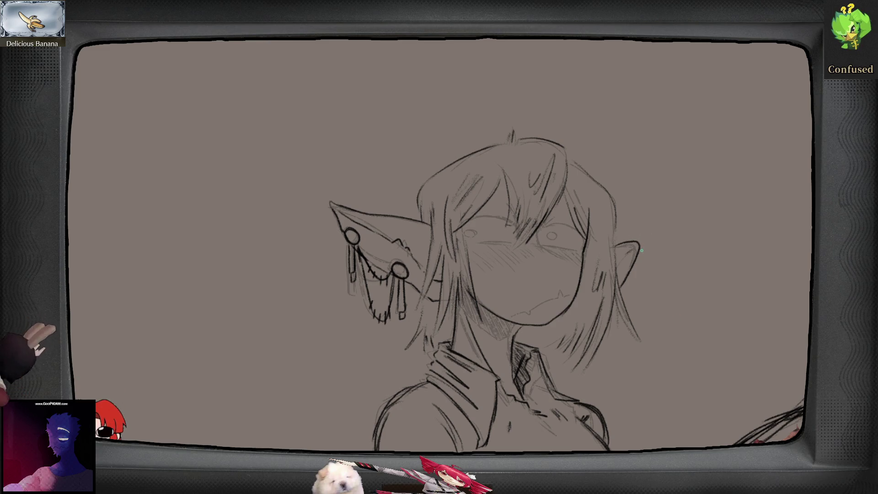
key(ctrl+z)
drag(618, 247, 641, 246)
key(ctrl+z)
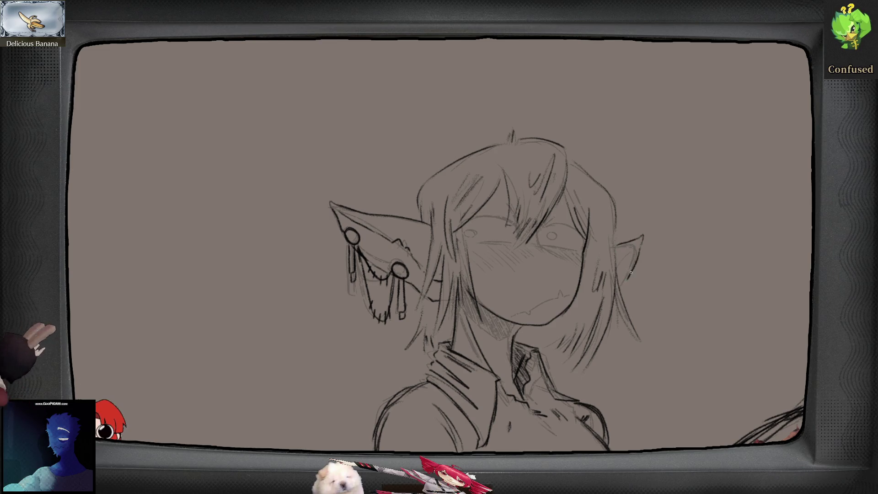
- Zoom in on the face and ink a bold lid arc over the first eye
key(m)
key(m)
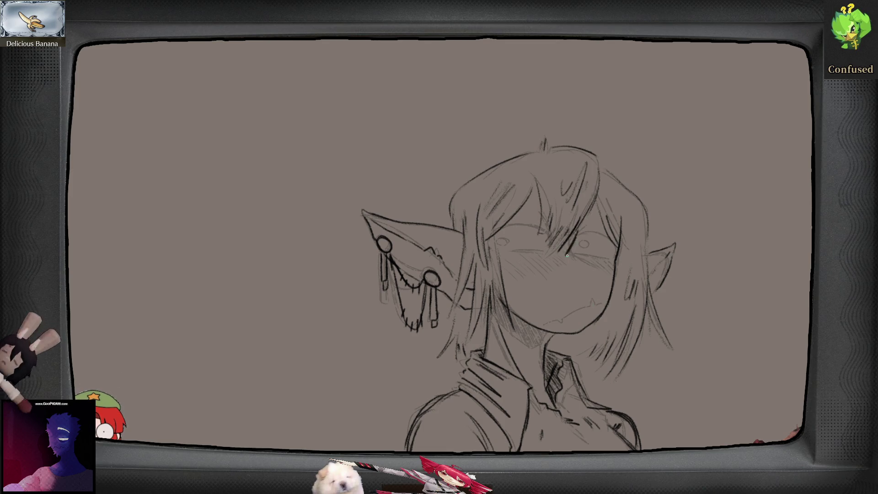
key(m)
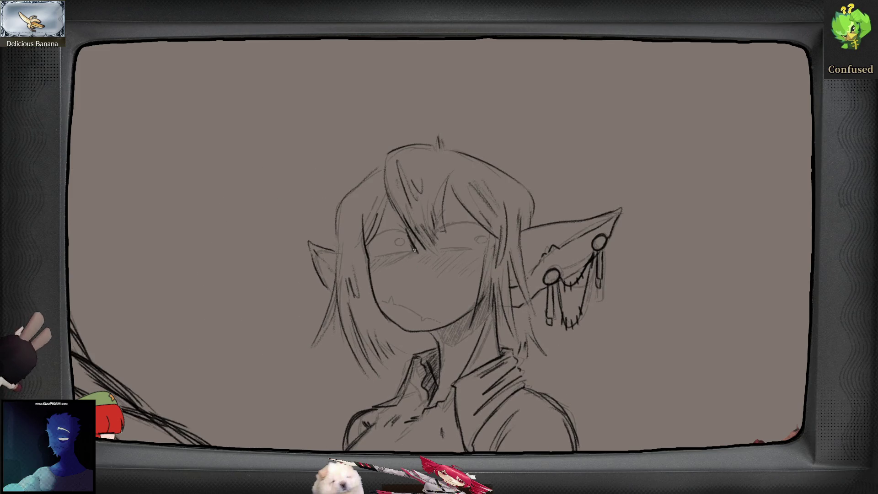
key(m)
drag(592, 291, 620, 294)
scroll(556, 249, up, 3)
mouse_move(524, 266)
mouse_down()
mouse_move(493, 229)
mouse_move(446, 229)
mouse_move(430, 247)
mouse_move(428, 263)
mouse_move(511, 270)
mouse_up()
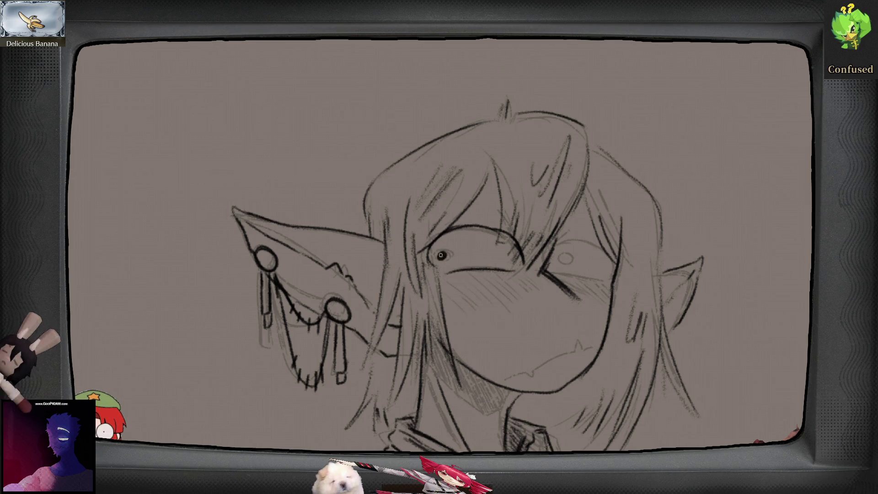
- Ink the other eye's upper lid plus strokes near the brow and nose bridge
key(m)
key(m)
drag(574, 266, 568, 273)
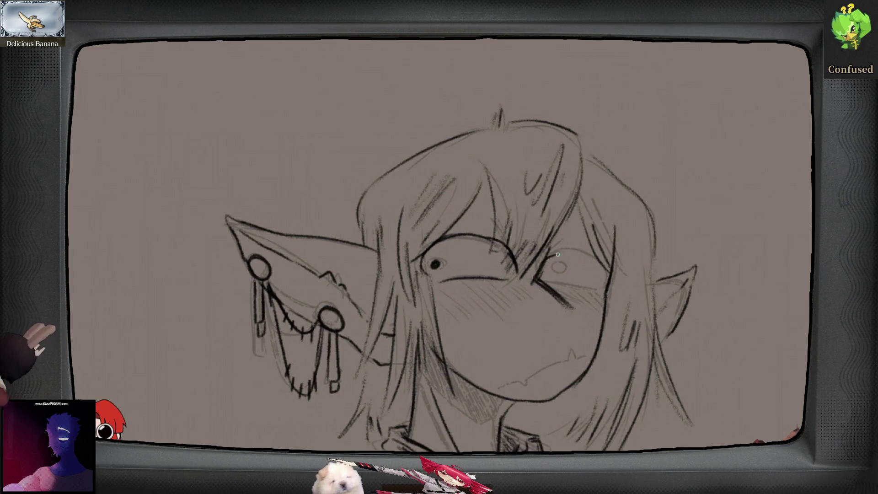
mouse_move(547, 262)
mouse_down()
mouse_move(576, 251)
mouse_move(594, 266)
mouse_up()
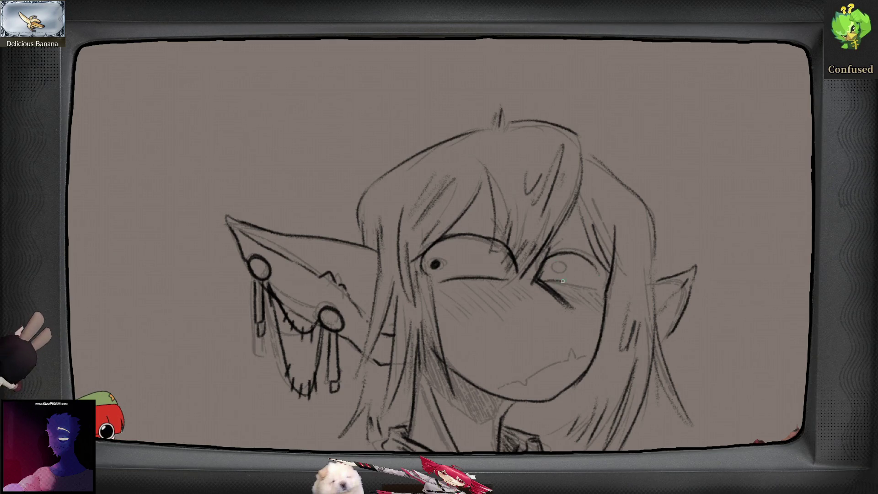
drag(512, 280, 474, 289)
drag(519, 244, 508, 260)
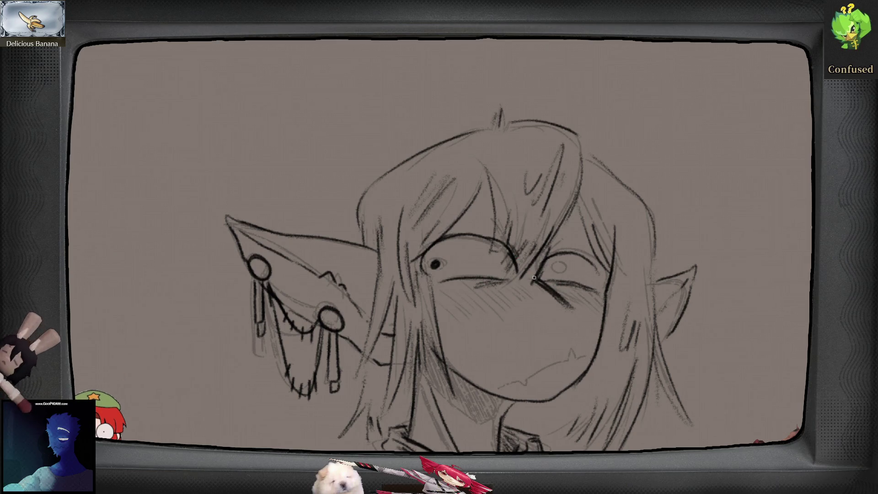
drag(567, 244, 548, 250)
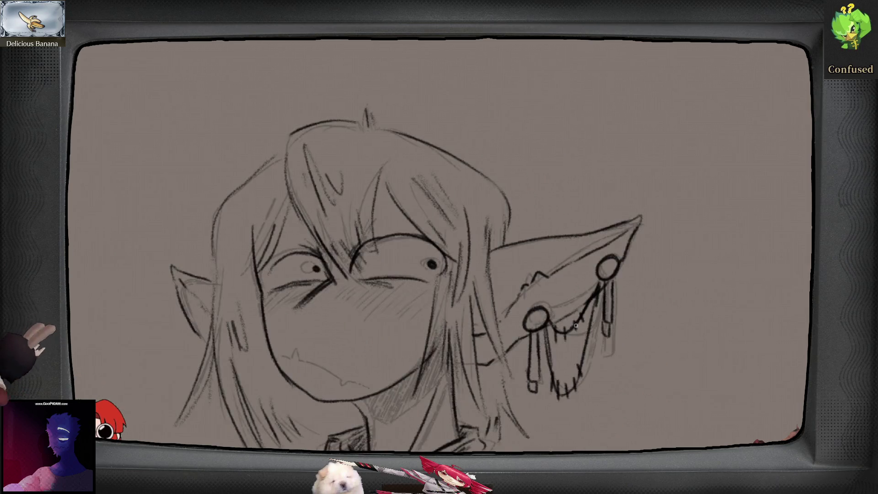
- Ink eyebrows over the left and right eyes, mirroring to compare them
key(m)
key(m)
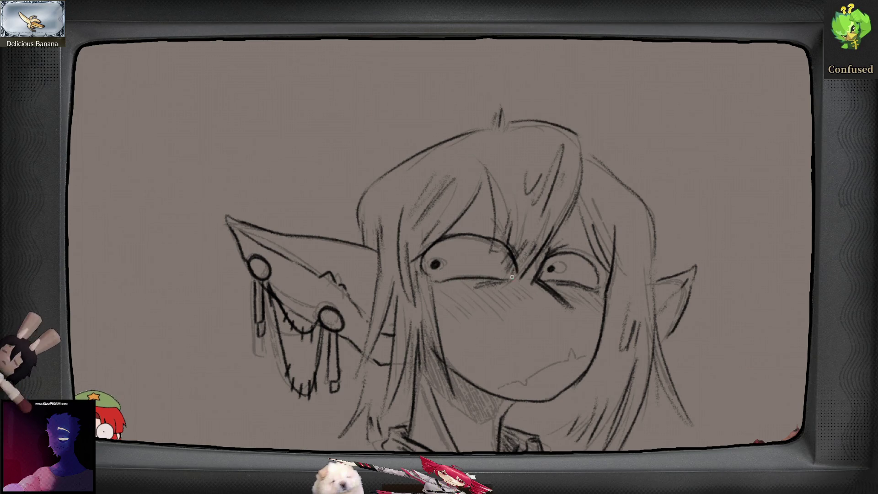
key(m)
key(m)
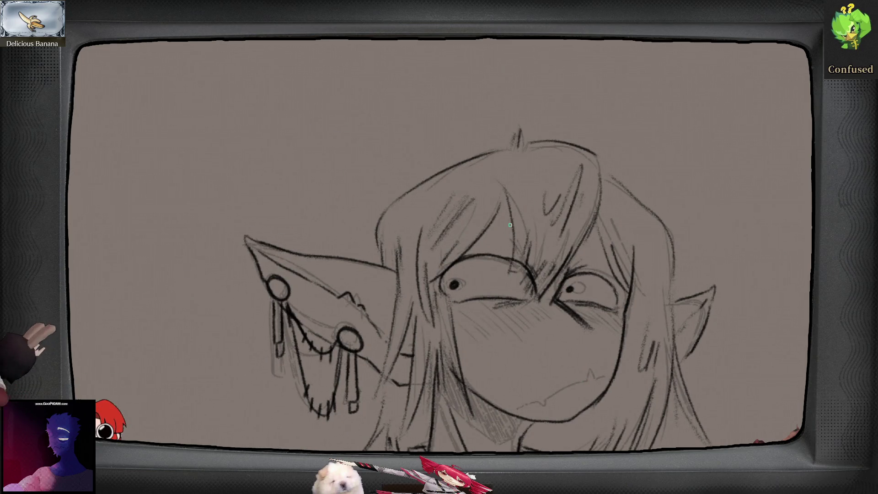
mouse_move(442, 253)
mouse_down()
mouse_move(551, 225)
mouse_move(445, 253)
mouse_up()
mouse_move(579, 236)
mouse_down()
mouse_move(573, 245)
mouse_move(618, 268)
mouse_move(570, 250)
mouse_up()
key(m)
key(m)
scroll(544, 335, down, 3)
scroll(583, 349, left, 1)
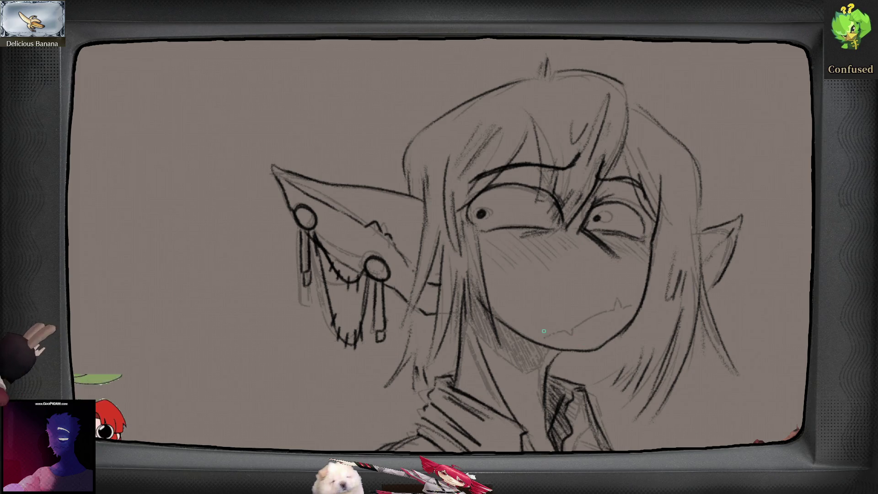
- Ink the corner of the frowning mouth and zoom out to check the face
mouse_move(532, 333)
mouse_down()
mouse_move(557, 317)
mouse_move(615, 320)
mouse_up()
key(ctrl+z)
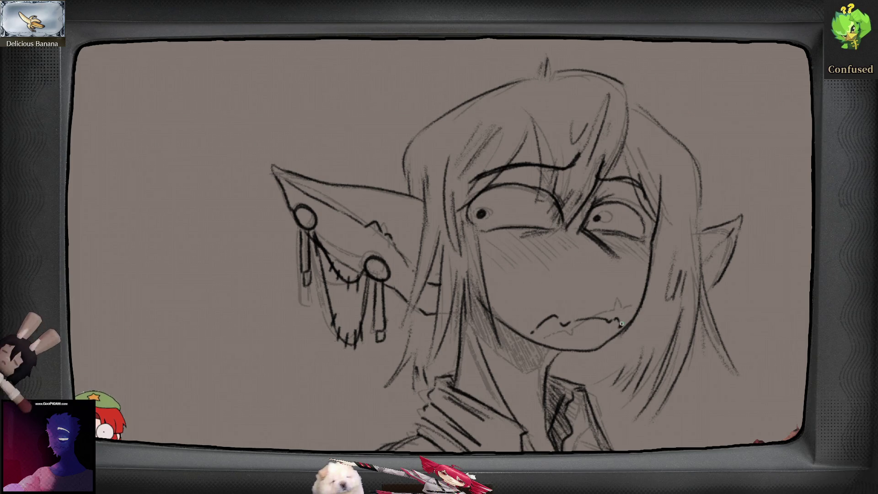
key(m)
scroll(579, 392, down, 10)
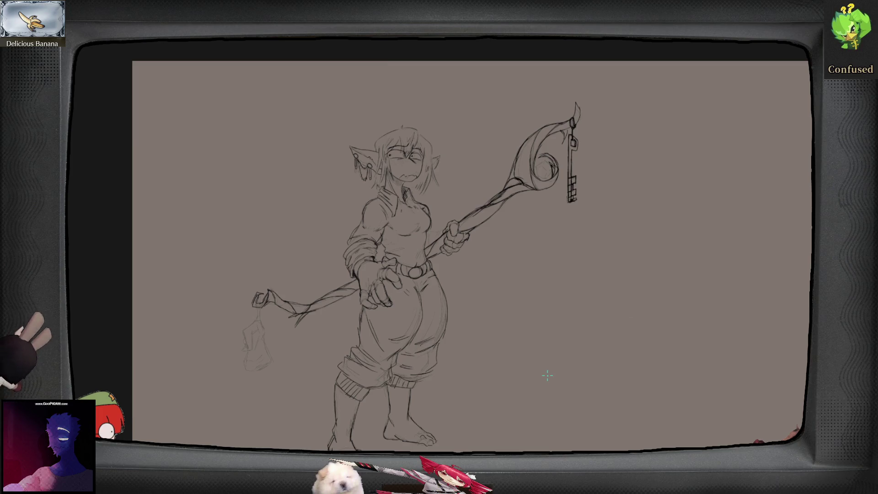
scroll(304, 366, up, 3)
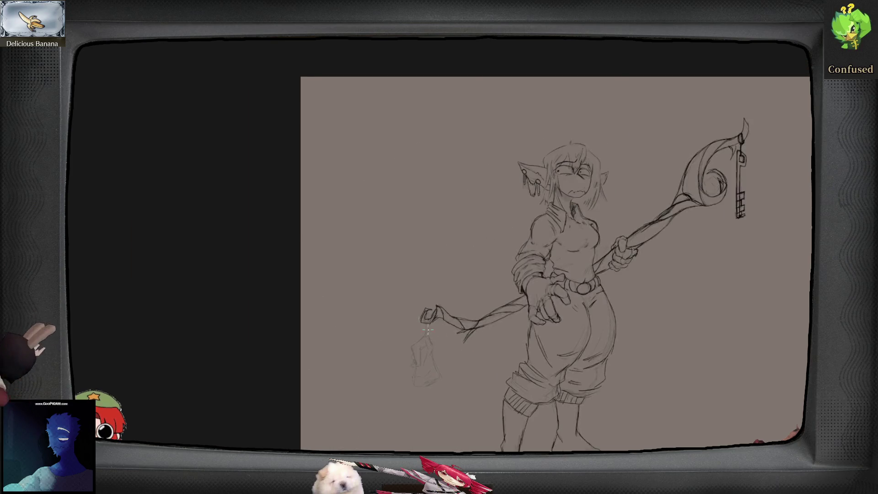
- Ink the staff's end hook, redraw the bag's edges to its bottom, and hatch its upper right
drag(426, 311, 437, 320)
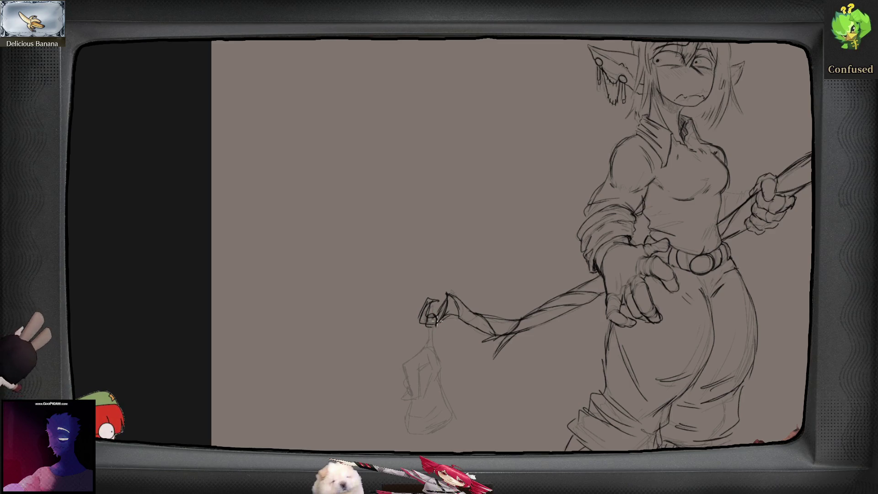
drag(433, 315, 432, 353)
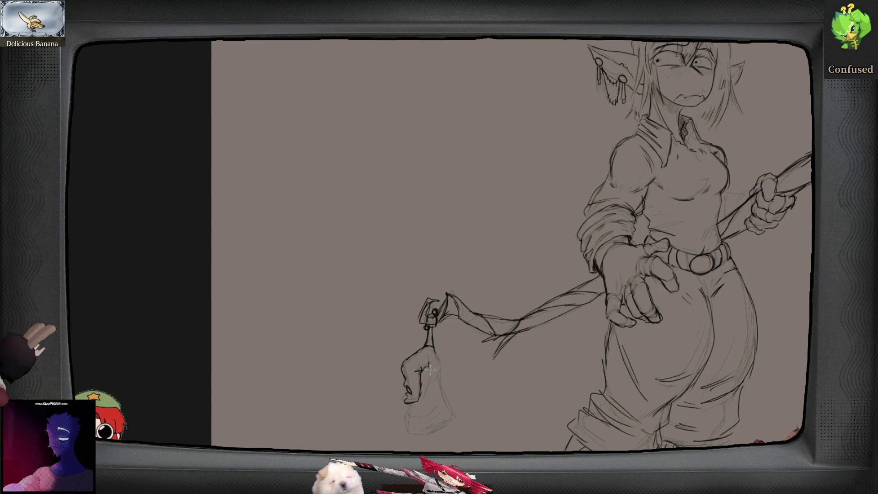
mouse_move(440, 360)
mouse_down()
mouse_move(463, 428)
mouse_move(452, 442)
mouse_up()
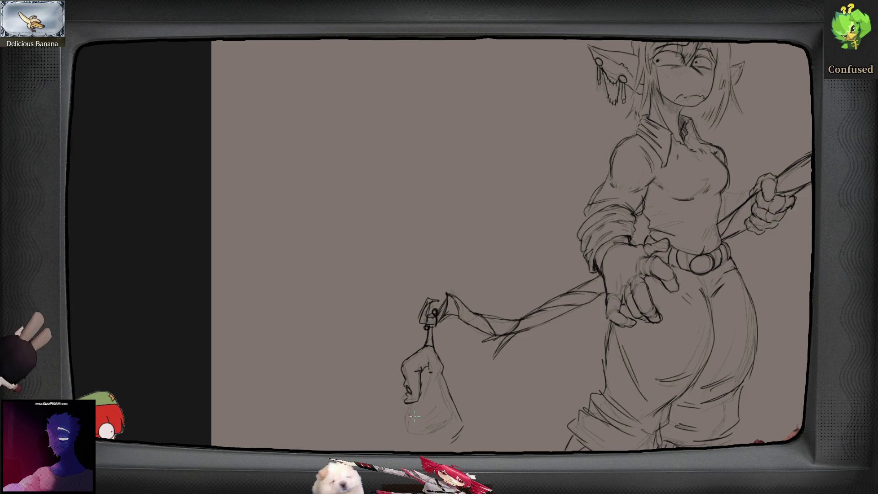
mouse_move(411, 414)
mouse_down()
mouse_move(407, 428)
mouse_move(421, 446)
mouse_move(458, 434)
mouse_move(428, 439)
mouse_move(435, 439)
mouse_up()
drag(434, 374, 441, 370)
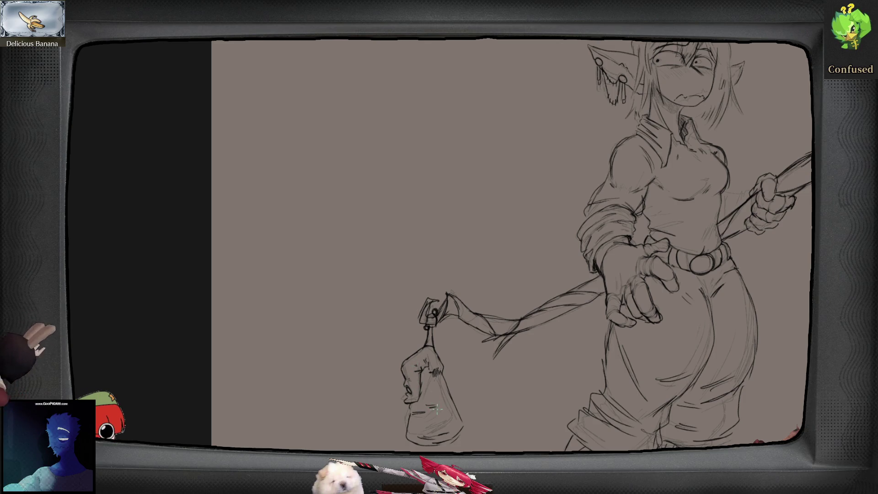
key(ctrl+0)
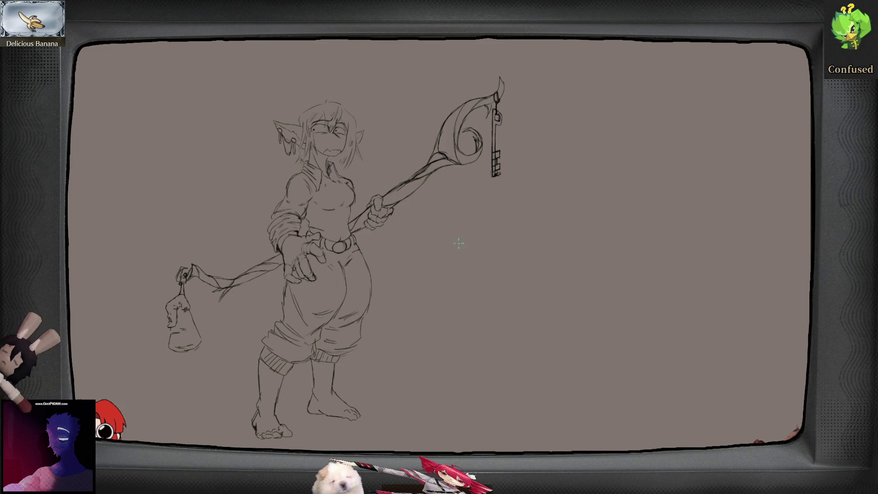
- Recentre and zoom in on the face, then erase the old pupils from both eyes
drag(478, 251, 483, 255)
drag(471, 314, 528, 308)
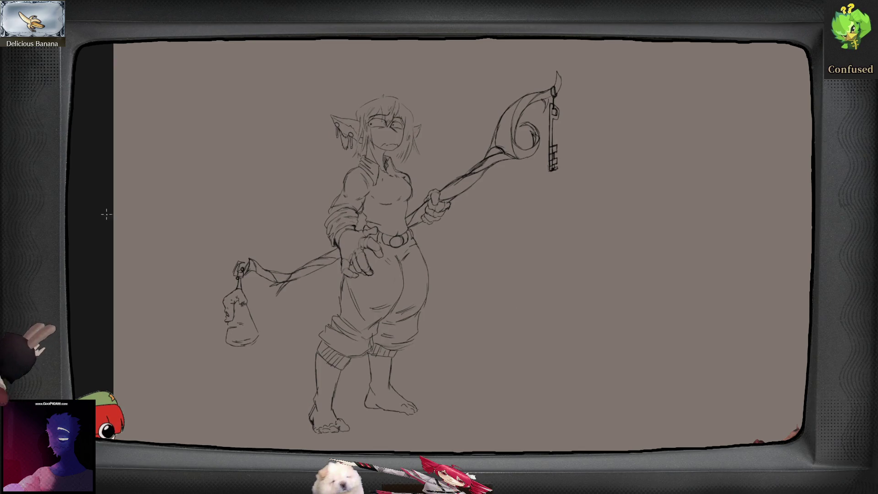
scroll(435, 151, up, 5)
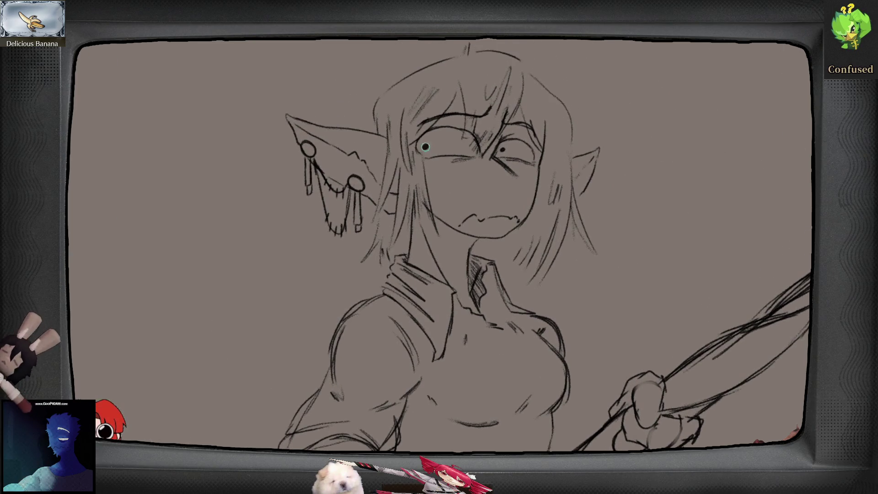
drag(423, 149, 426, 146)
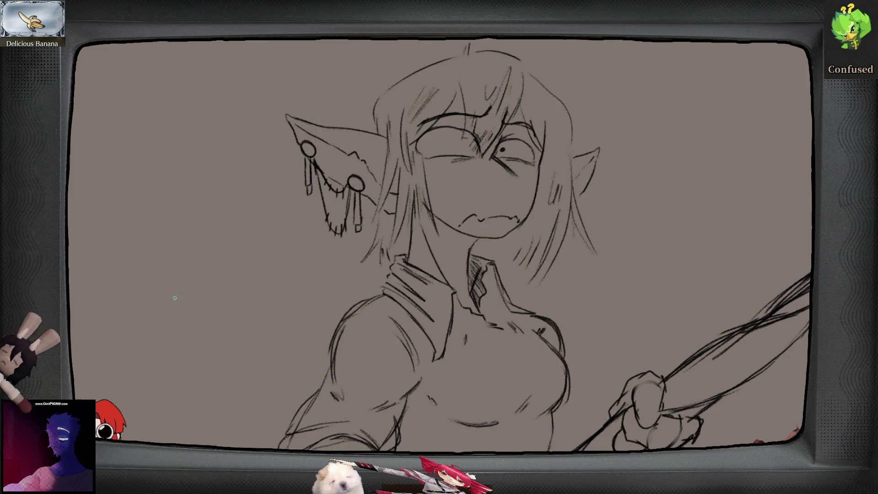
drag(533, 148, 502, 150)
- Draw an open oval outline for the left eye and an oval pupil in the right
scroll(433, 141, up, 1)
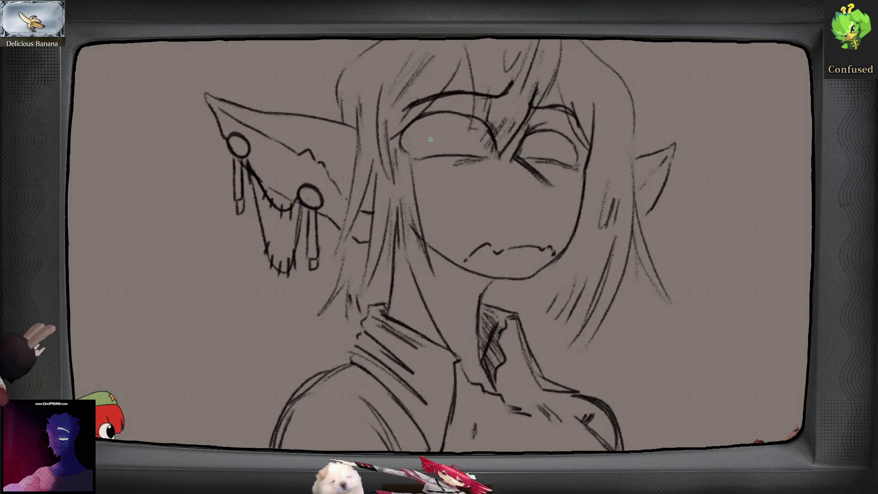
drag(418, 127, 417, 157)
key(ctrl+z)
drag(419, 127, 418, 157)
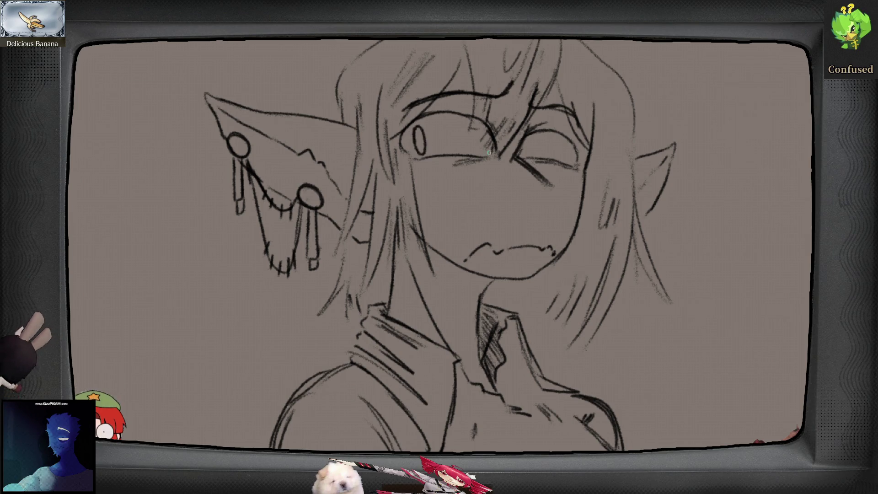
drag(532, 137, 536, 134)
- Check the face mirrored, then draw sideways-glancing oval pupils in both eyes
key(m)
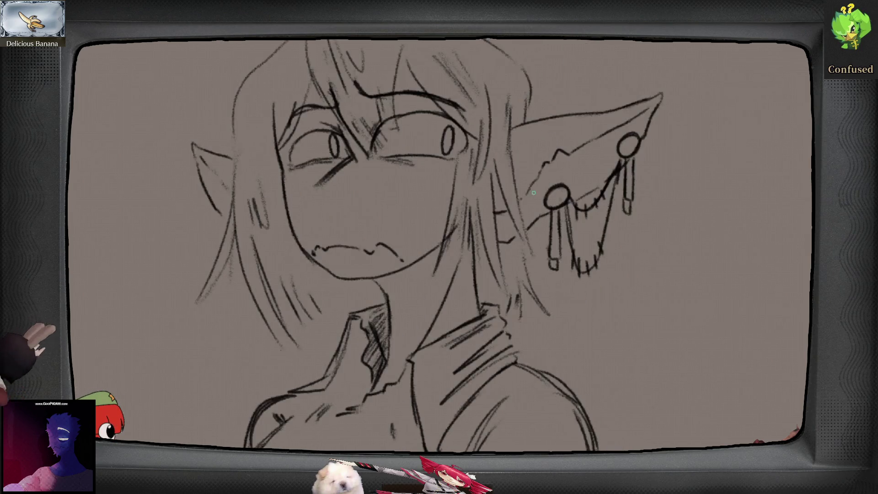
key(m)
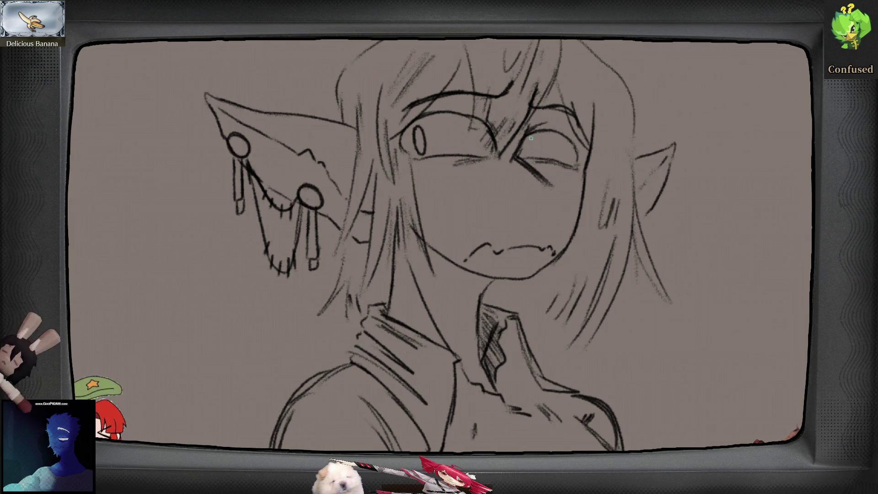
drag(416, 132, 417, 133)
mouse_move(533, 138)
mouse_down()
mouse_move(529, 153)
mouse_move(534, 136)
mouse_up()
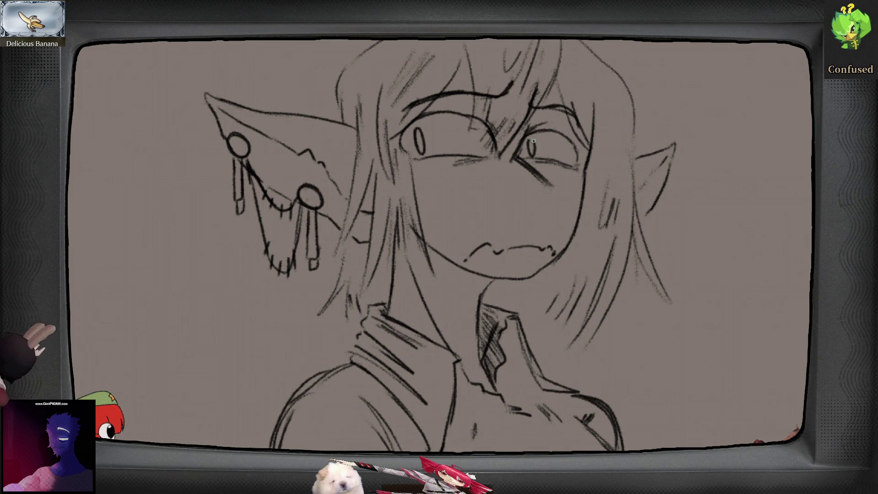
key(m)
key(m)
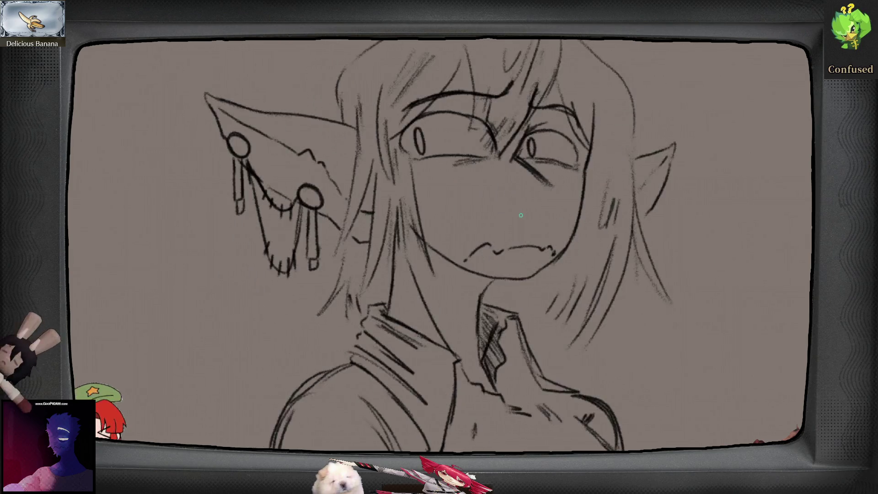
key(2)
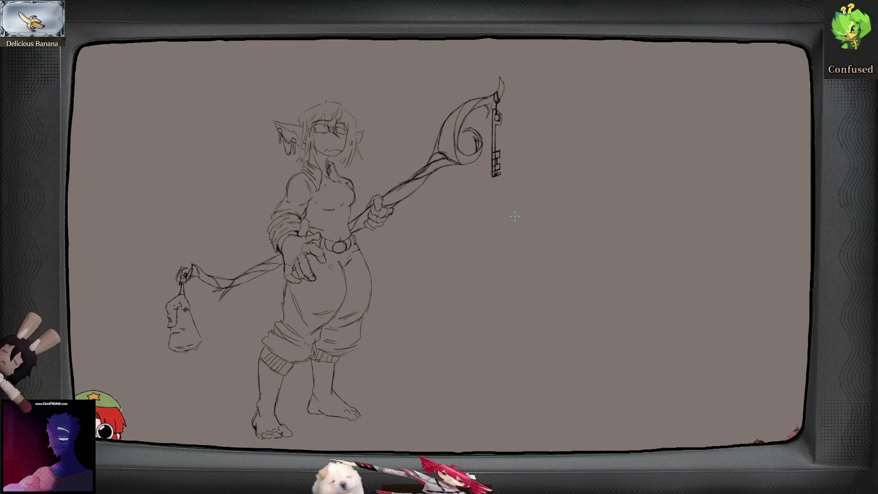
- Zoom in and centre the face, then zoom out to view the whole character
scroll(330, 130, up, 3)
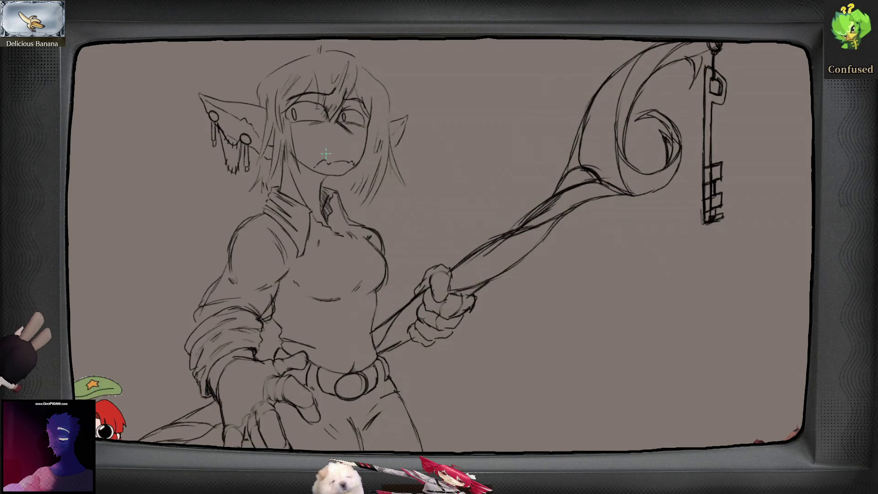
drag(319, 164, 364, 207)
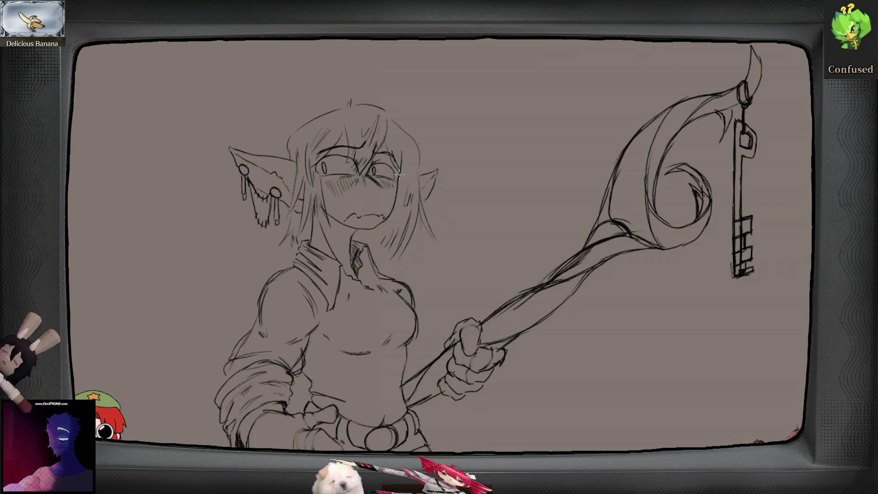
key(ctrl+0)
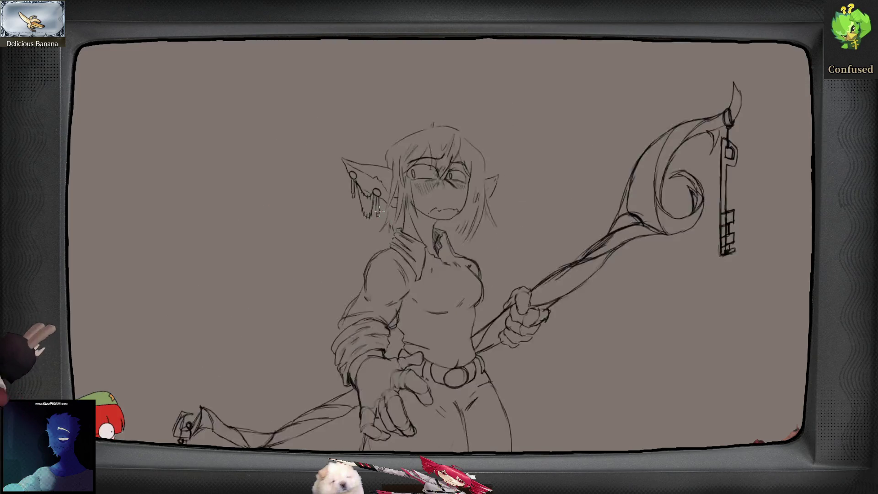
scroll(378, 208, up, 3)
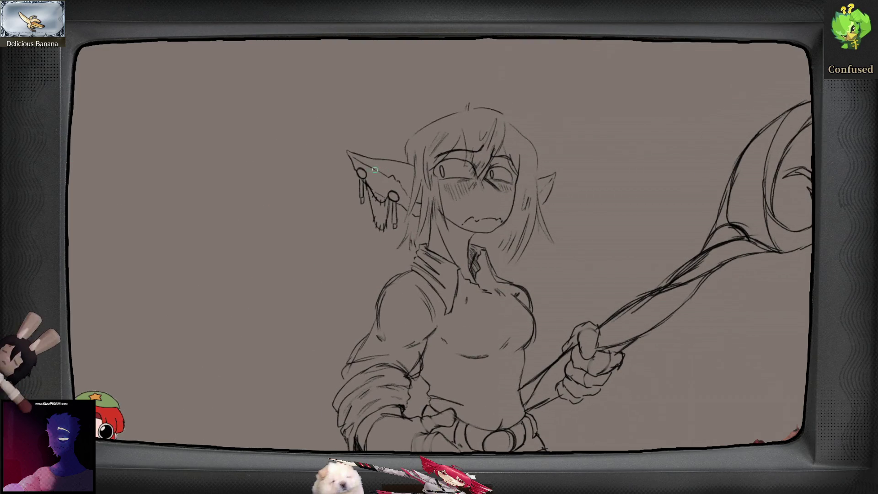
- Erase both pointed ears, their earrings and leftover ear marks
mouse_move(350, 137)
mouse_down()
mouse_move(358, 196)
mouse_move(382, 225)
mouse_move(391, 209)
mouse_move(388, 157)
mouse_move(392, 222)
mouse_up()
drag(552, 183, 549, 194)
mouse_move(400, 208)
mouse_down()
mouse_move(402, 166)
mouse_move(417, 217)
mouse_up()
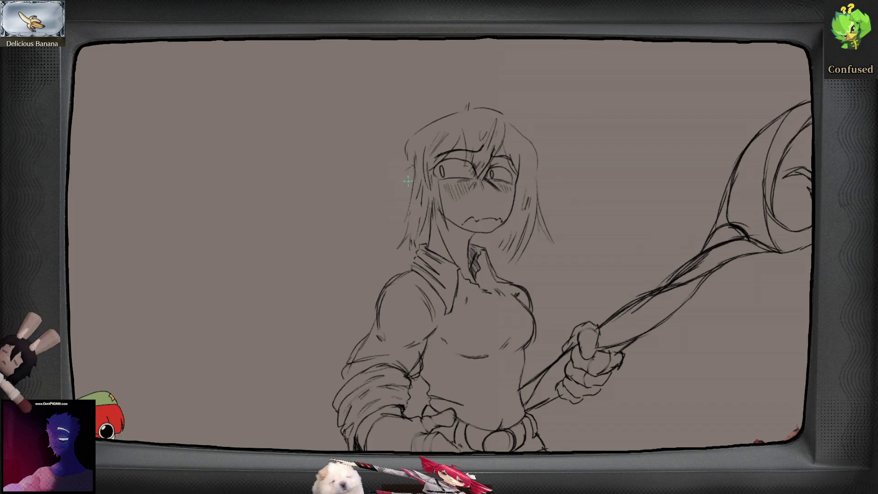
- Draw the left floppy ear curving down from the hair, after undoing false starts
mouse_move(400, 174)
mouse_down()
mouse_move(342, 265)
mouse_move(391, 276)
mouse_move(419, 247)
mouse_up()
key(ctrl+z)
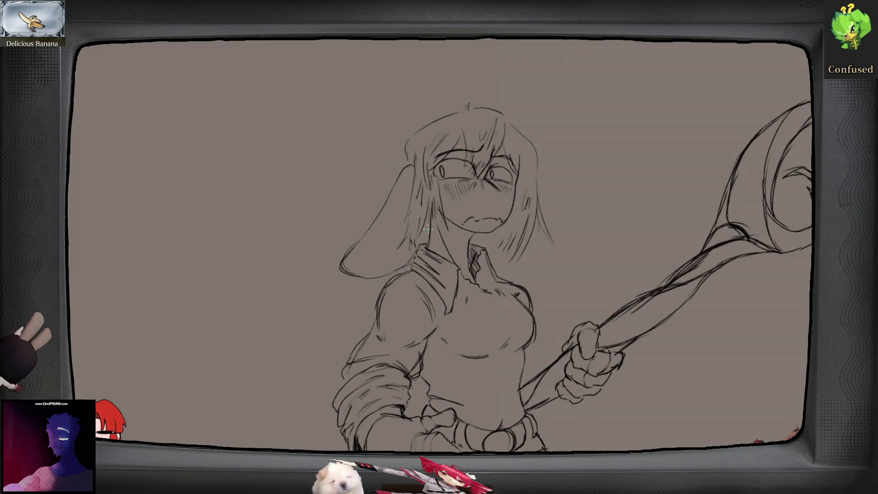
key(ctrl+z)
key(ctrl+z)
key(ctrl+z)
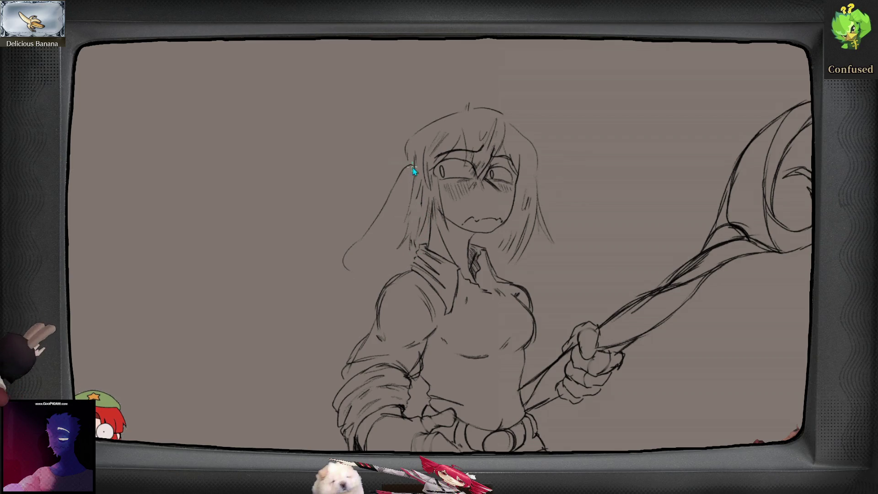
key(ctrl+z)
mouse_move(407, 173)
mouse_down()
mouse_move(411, 164)
mouse_move(369, 229)
mouse_move(391, 259)
mouse_move(407, 252)
mouse_move(383, 257)
mouse_up()
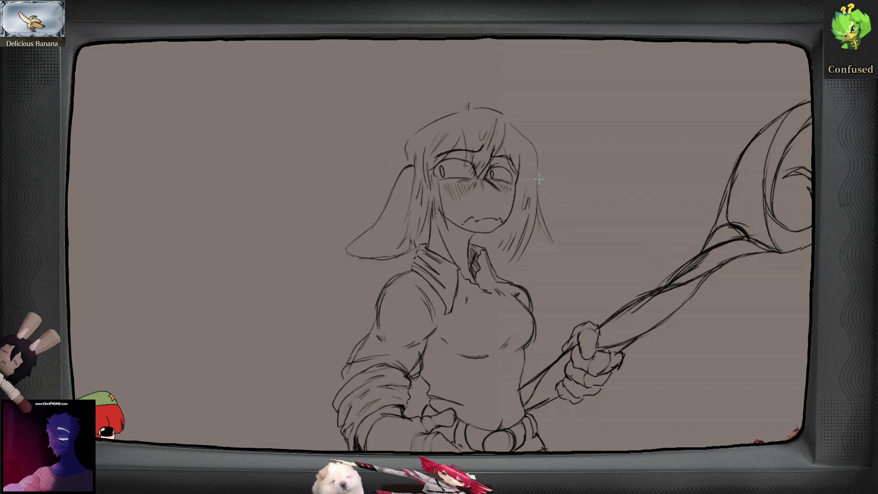
- Draw the right floppy ear outline, then an earring loop and strand under the left ear
mouse_move(539, 179)
mouse_down()
mouse_move(561, 212)
mouse_move(568, 240)
mouse_up()
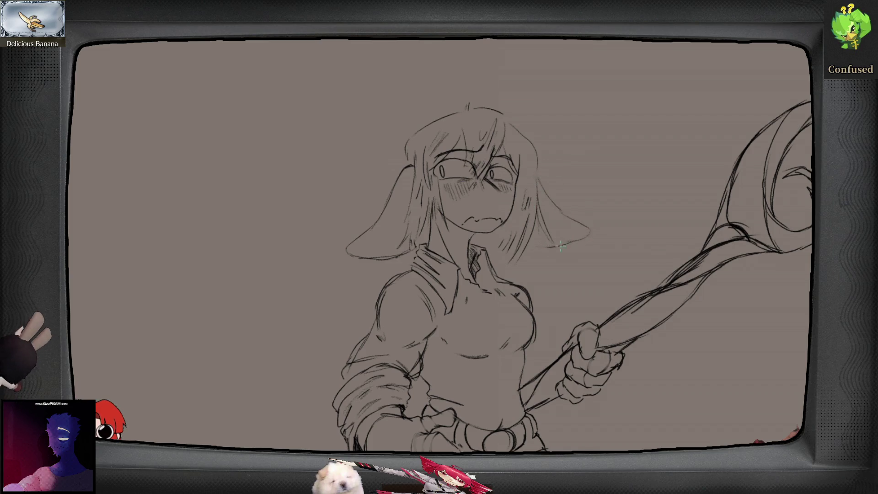
key(ctrl+z)
key(ctrl+z)
key(ctrl+z)
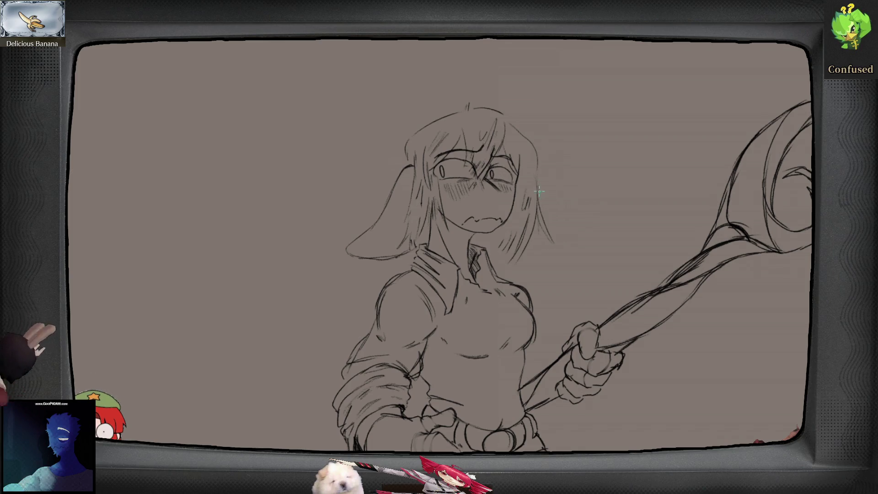
mouse_move(541, 202)
mouse_down()
mouse_move(576, 242)
mouse_move(569, 249)
mouse_up()
drag(536, 183, 574, 241)
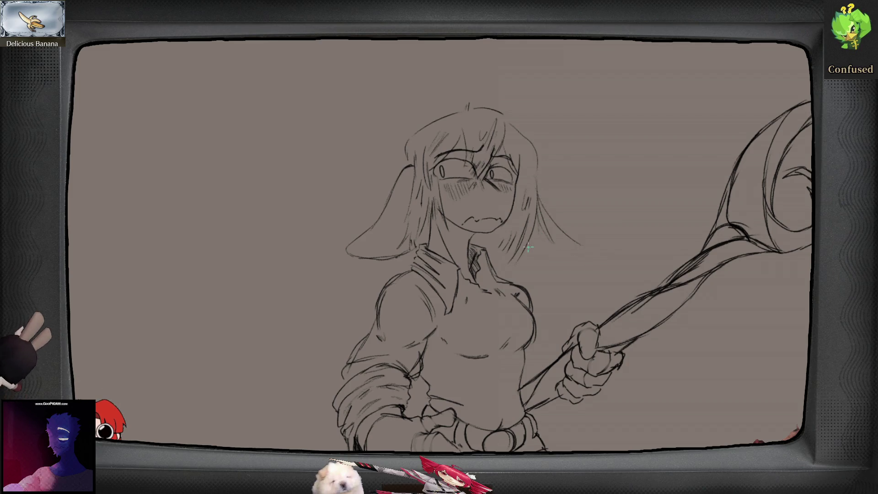
mouse_move(525, 261)
mouse_down()
mouse_move(562, 260)
mouse_move(577, 244)
mouse_up()
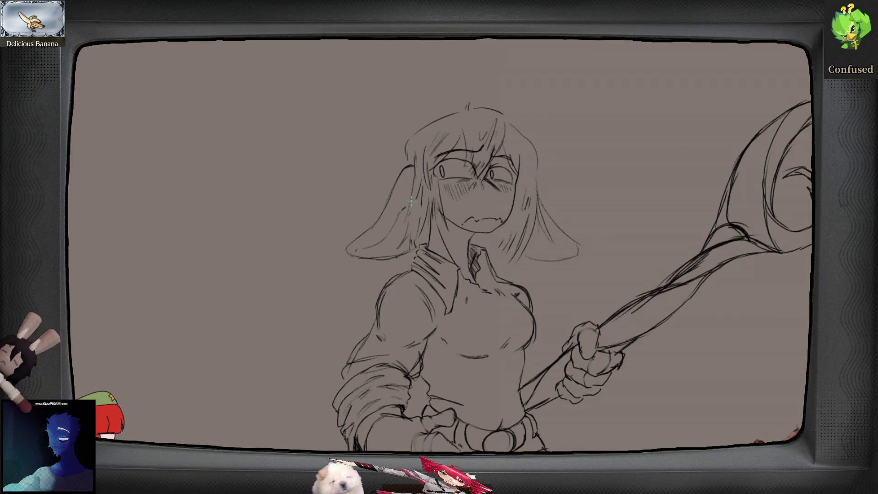
mouse_move(361, 256)
mouse_down()
mouse_move(365, 277)
mouse_move(354, 283)
mouse_move(364, 260)
mouse_up()
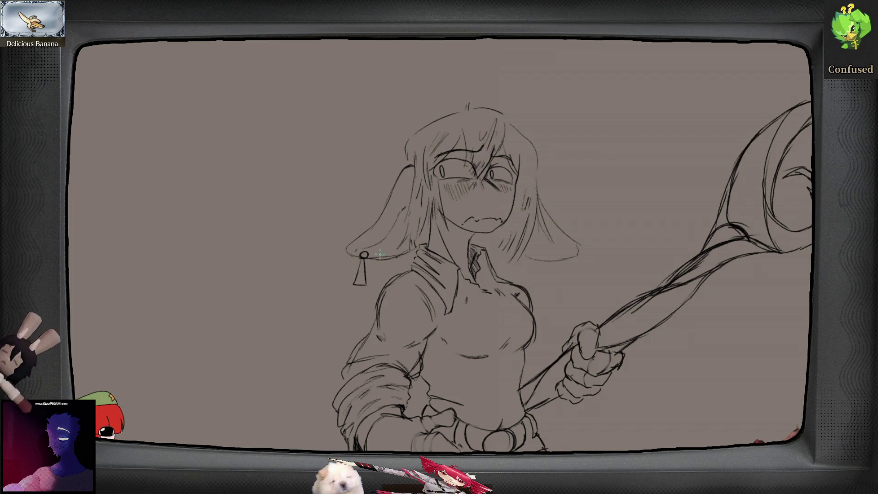
drag(366, 259, 396, 256)
- Check the ears and earrings mirrored, then zoom out to the whole figure
key(m)
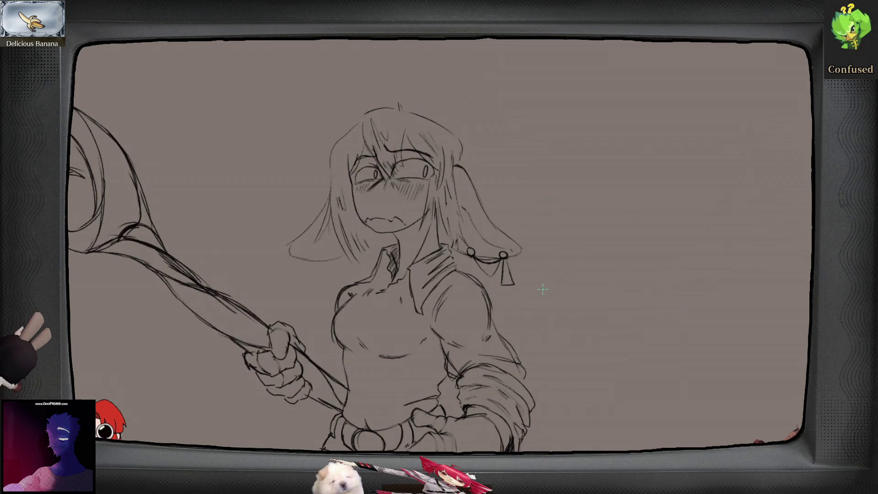
key(m)
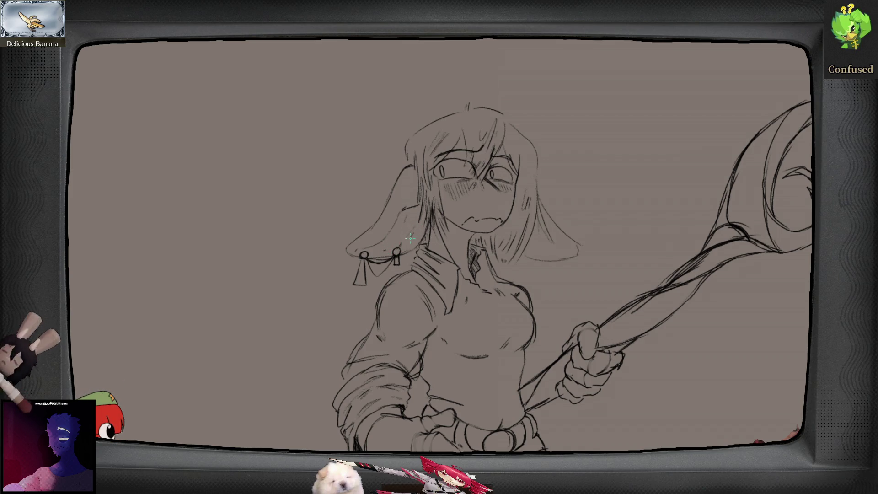
key(ctrl+0)
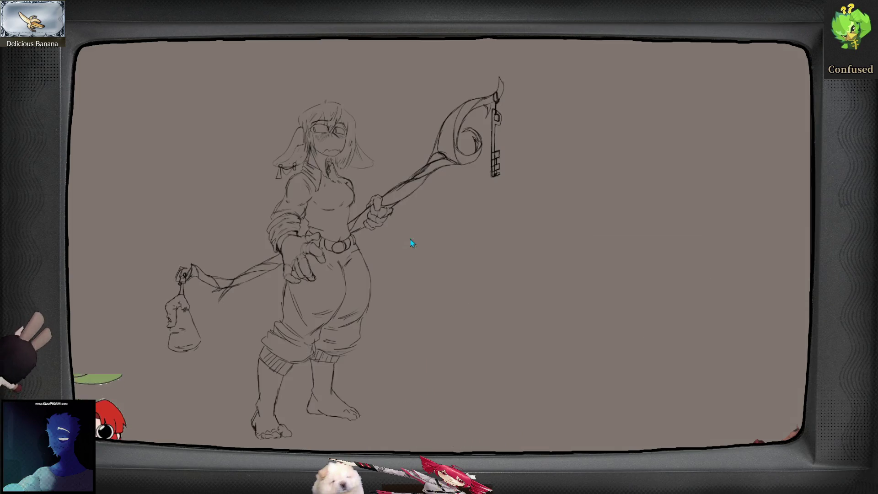
key(h)
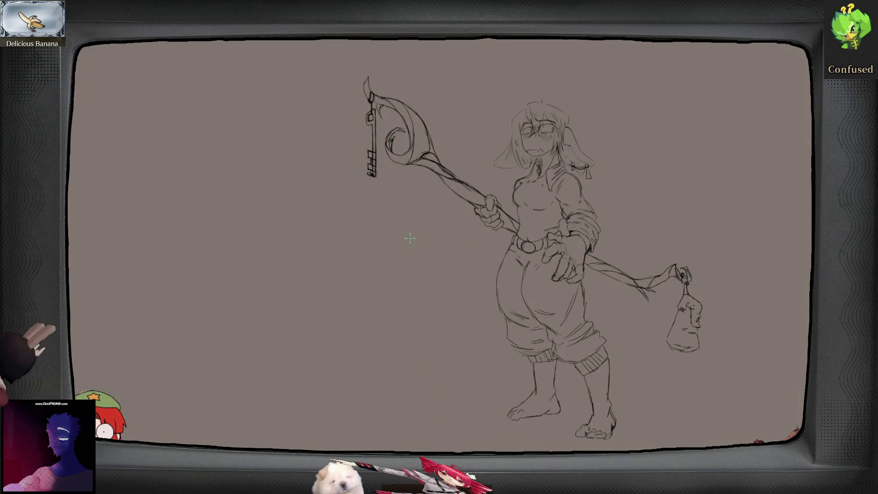
key(h)
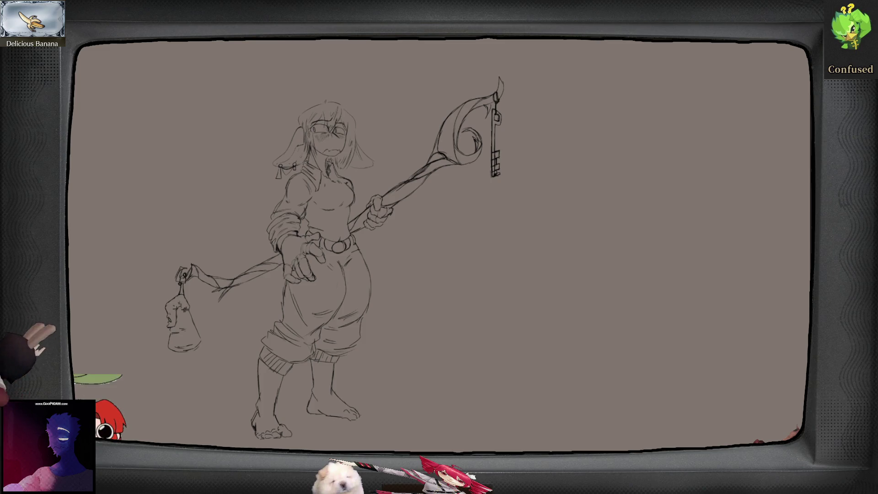
scroll(429, 256, up, 5)
scroll(429, 256, down, 2)
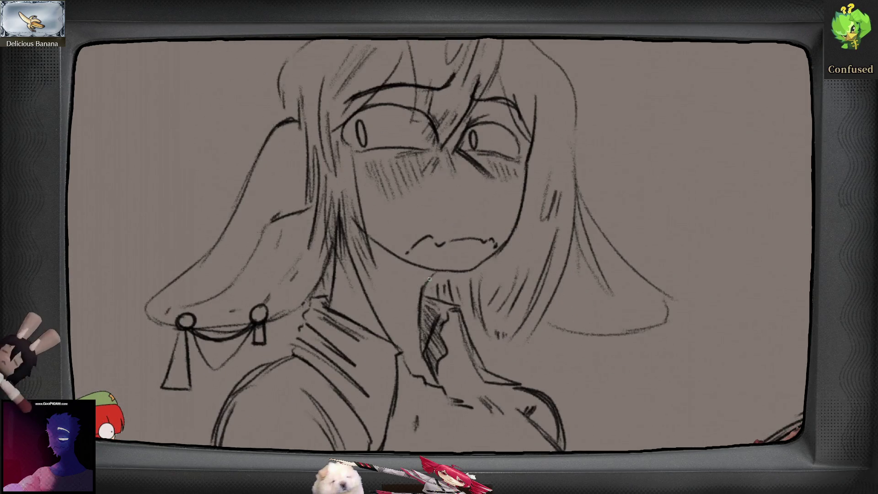
- Trace the teal outline down the neck, along the collar and up the face's left side
mouse_move(421, 294)
mouse_down()
mouse_move(419, 348)
mouse_move(435, 384)
mouse_move(419, 375)
mouse_up()
mouse_move(404, 346)
mouse_down()
mouse_move(404, 359)
mouse_move(340, 312)
mouse_move(337, 242)
mouse_move(350, 218)
mouse_up()
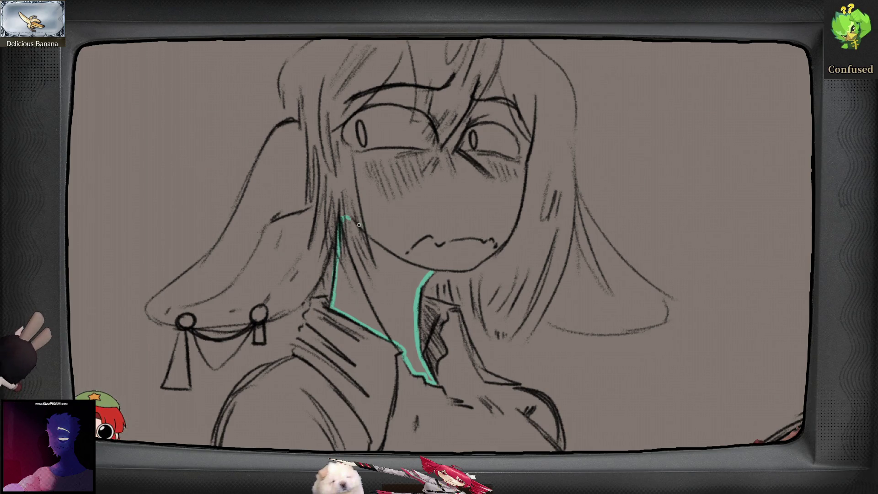
drag(355, 155, 359, 186)
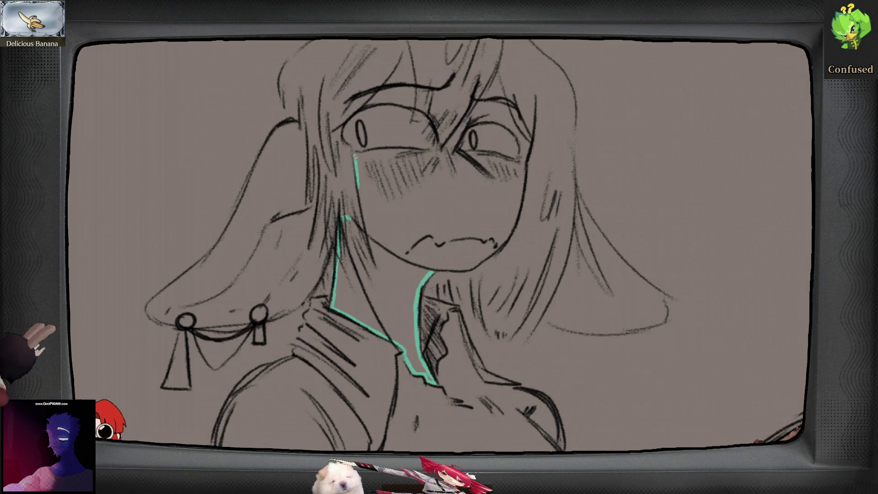
drag(355, 157, 361, 211)
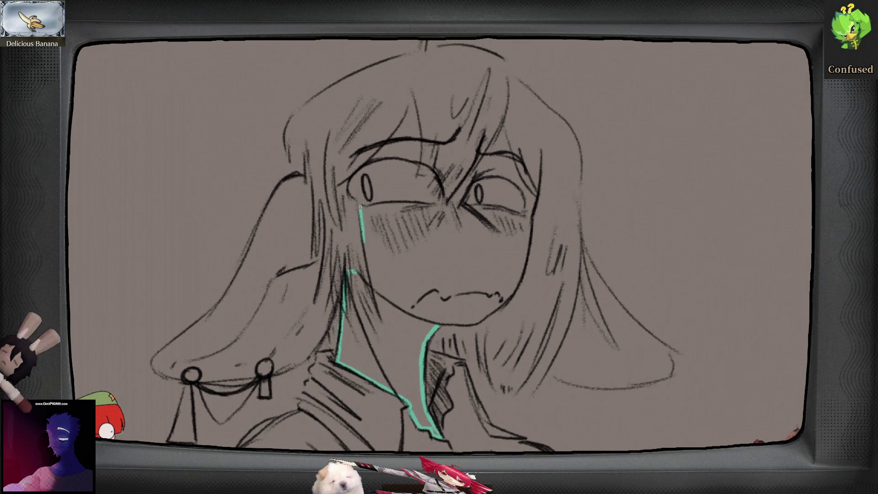
drag(369, 266, 381, 318)
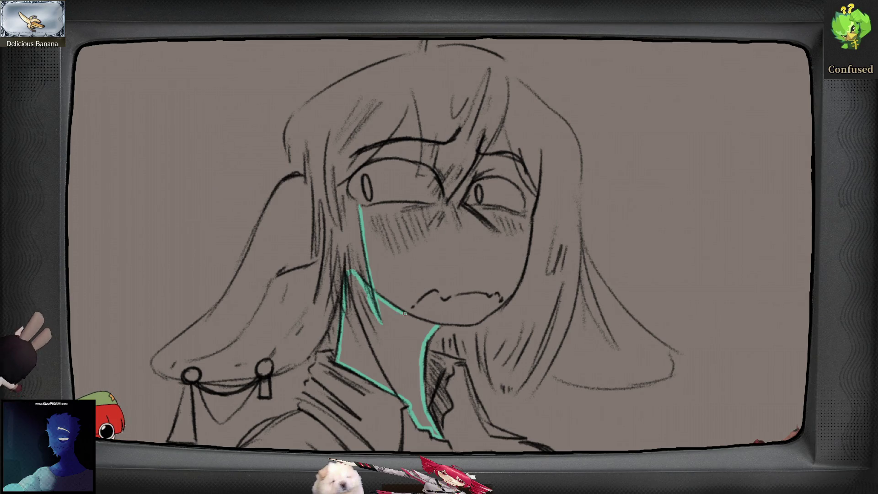
key(ctrl+z)
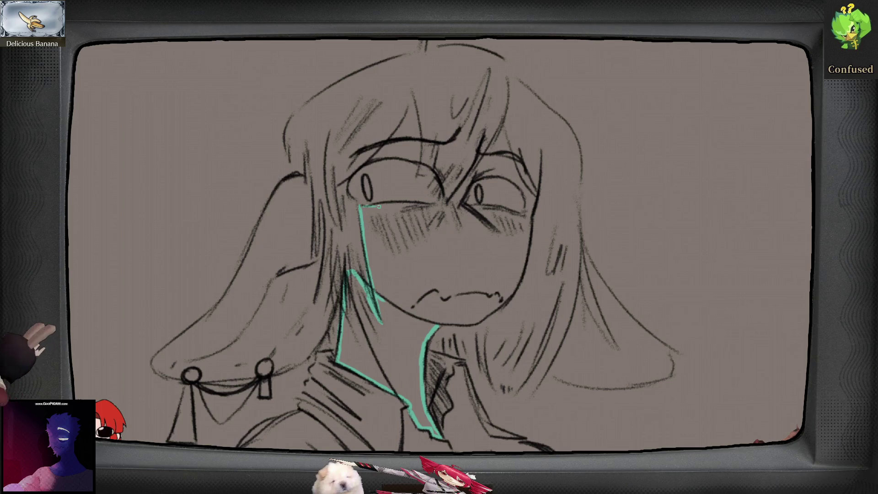
- Continue the teal outline across the brow and down the right cheek to close it
mouse_move(380, 207)
mouse_down()
mouse_move(373, 267)
mouse_move(424, 162)
mouse_move(429, 231)
mouse_up()
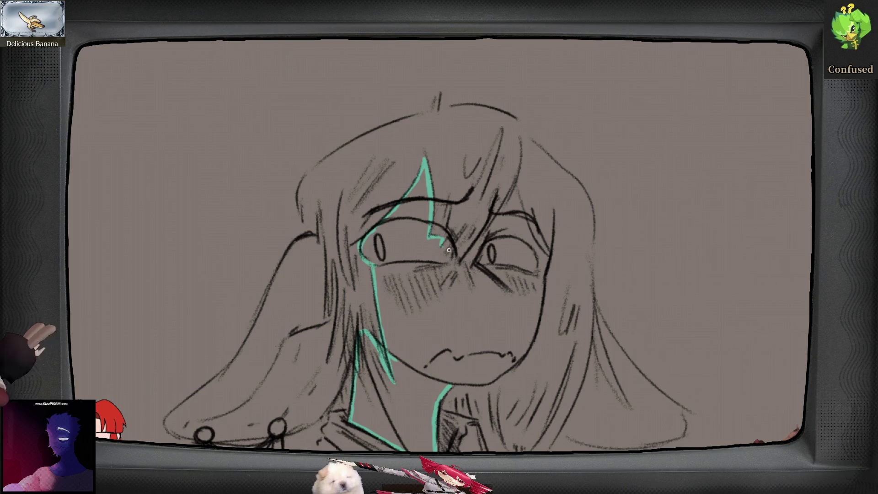
drag(447, 251, 448, 254)
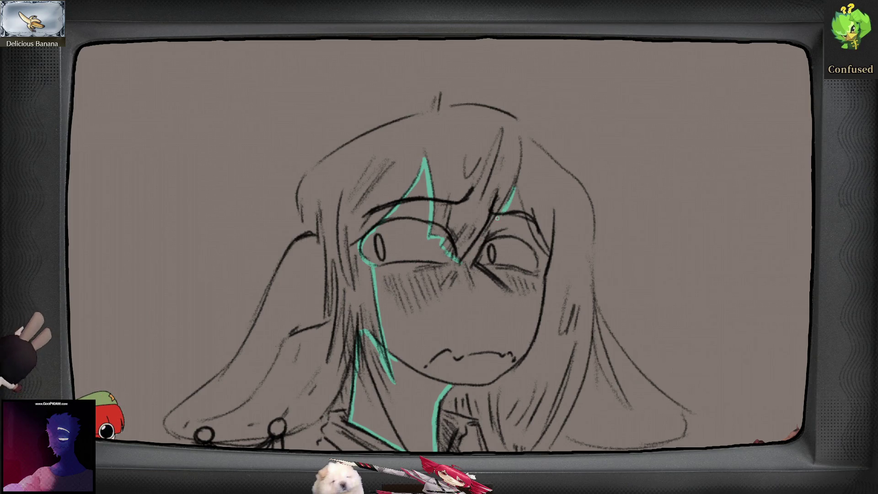
drag(505, 210, 473, 249)
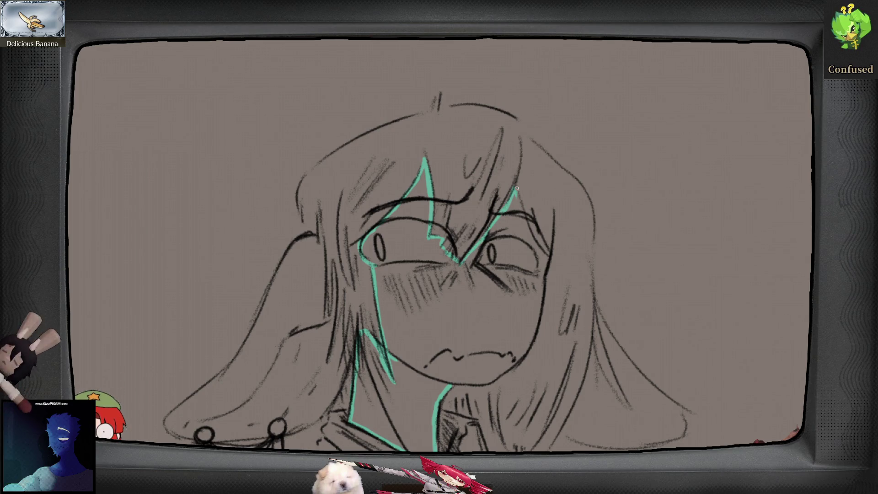
drag(518, 188, 520, 213)
drag(537, 247, 546, 265)
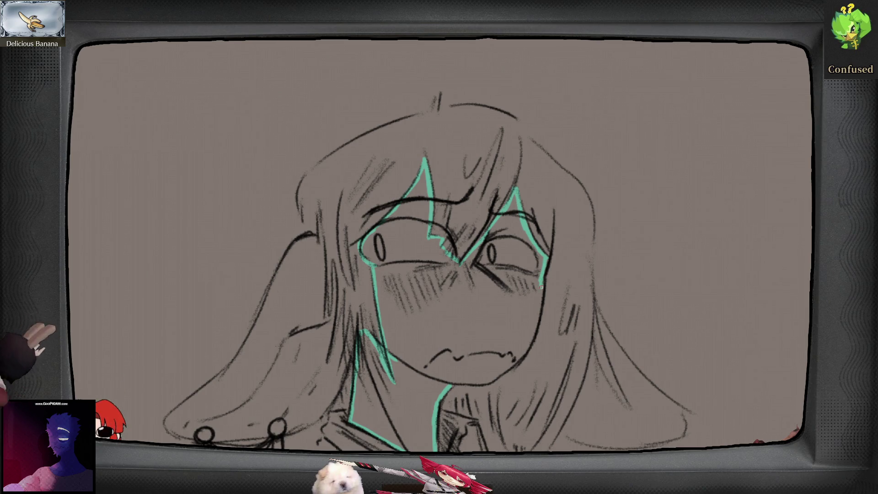
drag(542, 298, 534, 337)
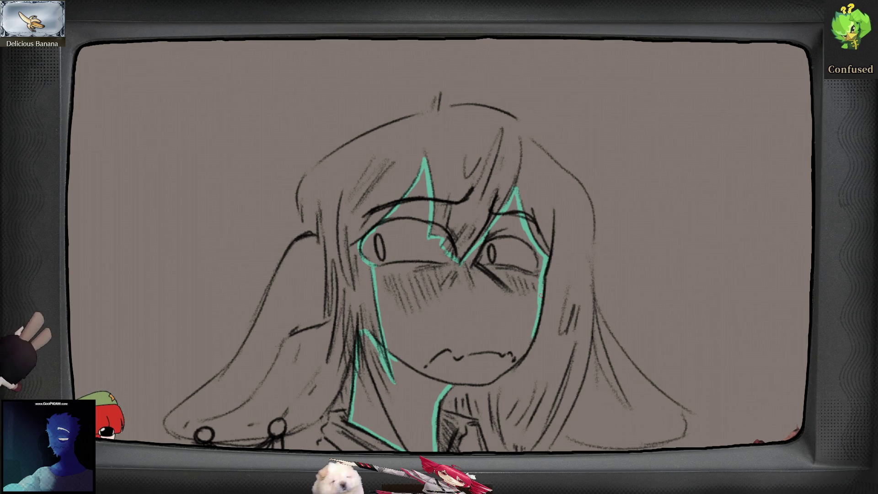
mouse_move(533, 338)
mouse_down()
mouse_move(490, 379)
mouse_move(455, 383)
mouse_up()
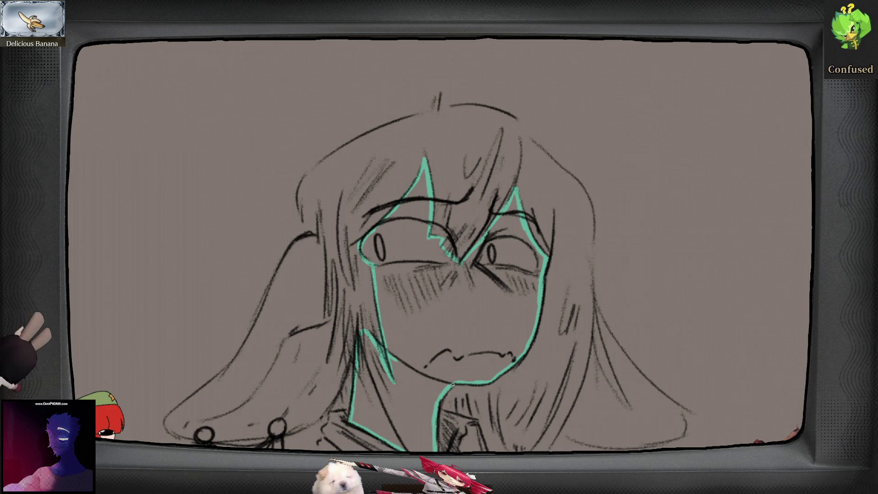
scroll(450, 388, down, 3)
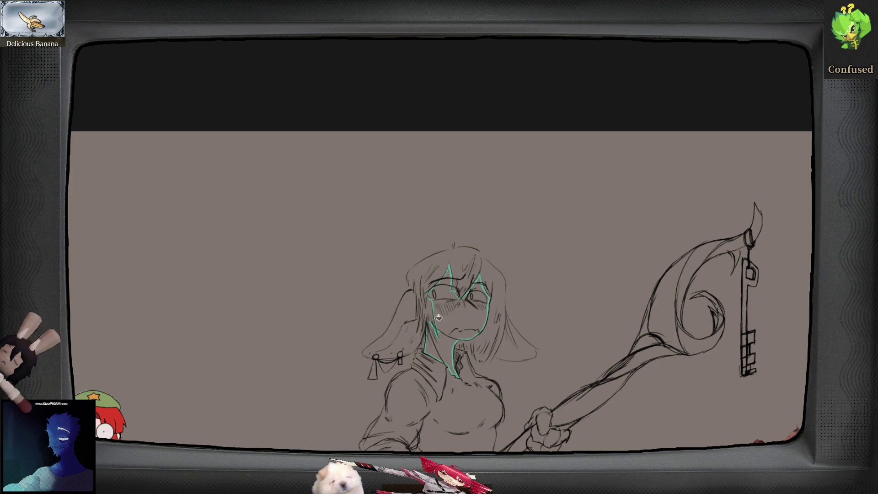
- Bucket-fill the outlined face and neck with teal, then darken it to a deeper green
key(g)
click(450, 346)
scroll(445, 284, up, 3)
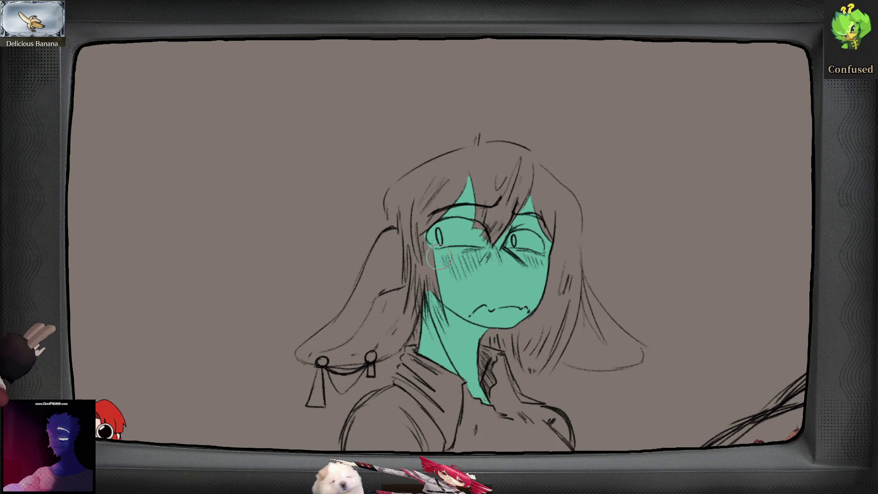
scroll(210, 351, up, 2)
key(bracketleft)
key(bracketleft)
key(bracketleft)
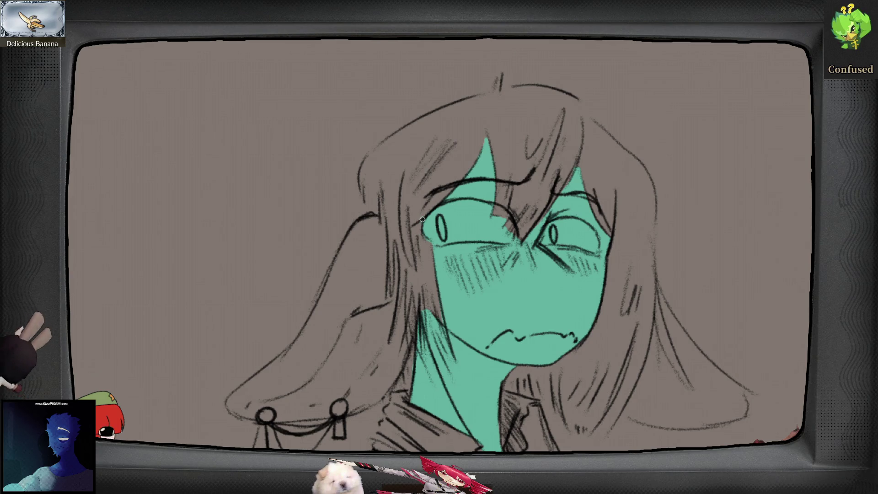
drag(525, 374, 534, 378)
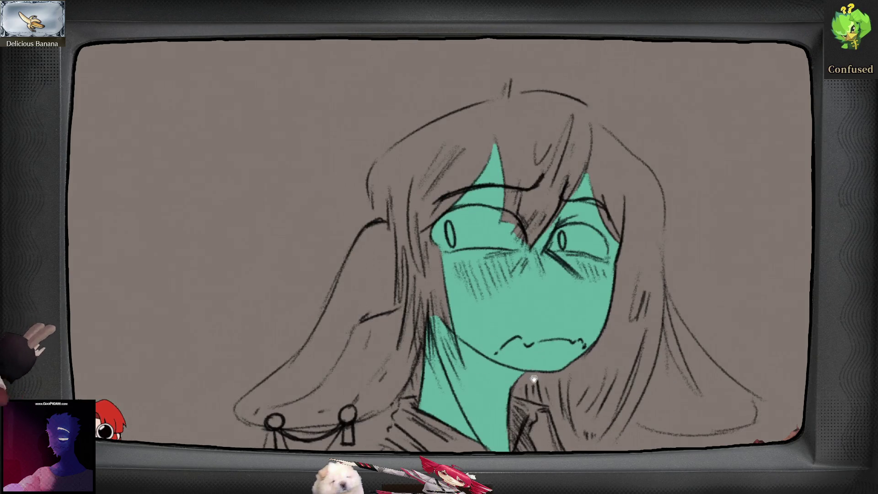
scroll(534, 378, down, 5)
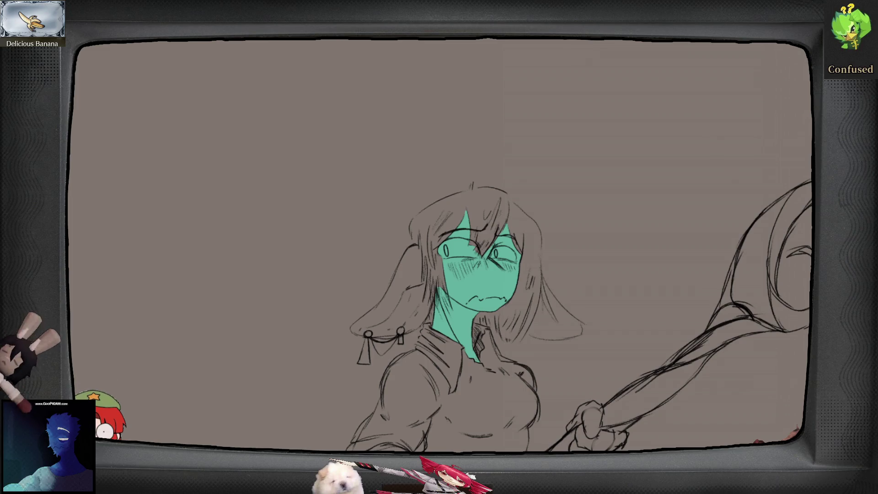
key(alt+BackSpace)
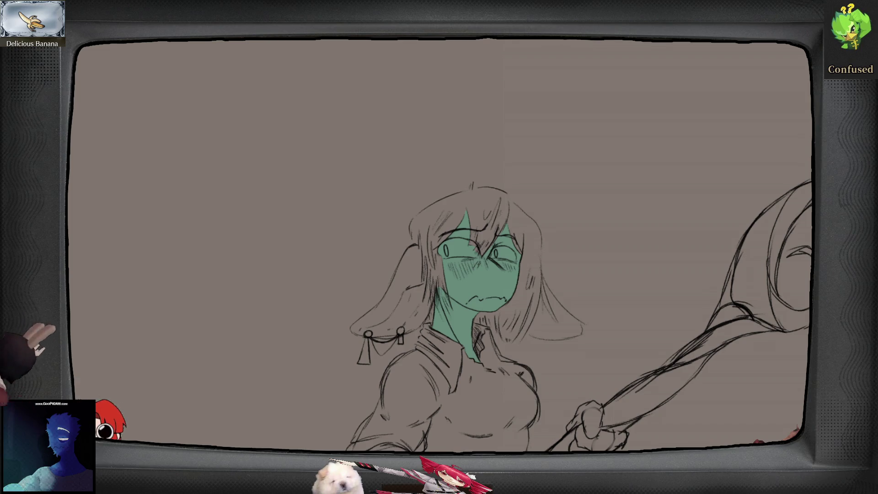
- Ink the left eye's edges and lower lid black, then fill its interior solid black
scroll(382, 266, up, 10)
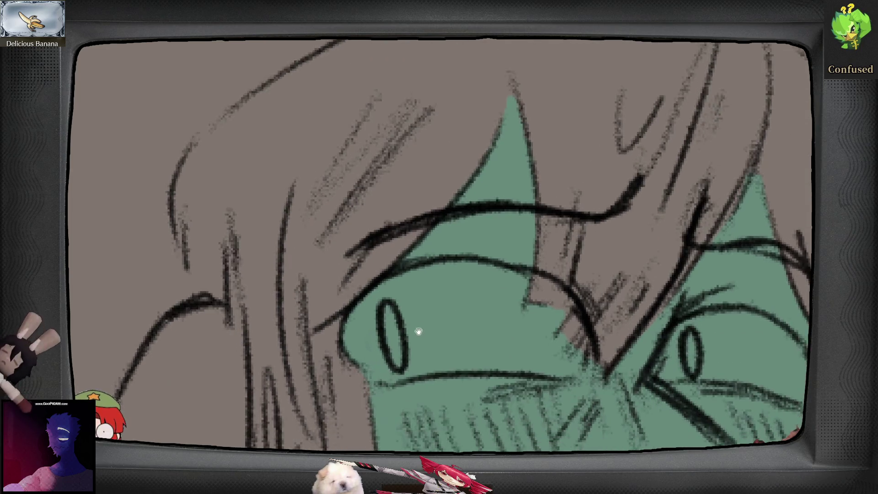
mouse_move(381, 266)
mouse_down()
mouse_move(365, 277)
mouse_move(361, 300)
mouse_move(380, 327)
mouse_move(412, 337)
mouse_move(383, 328)
mouse_move(371, 284)
mouse_move(369, 299)
mouse_move(423, 229)
mouse_move(523, 228)
mouse_move(567, 244)
mouse_move(536, 259)
mouse_move(574, 273)
mouse_move(559, 267)
mouse_move(594, 320)
mouse_move(579, 294)
mouse_move(610, 327)
mouse_move(411, 337)
mouse_move(389, 272)
mouse_up()
mouse_move(410, 333)
mouse_down()
mouse_move(384, 266)
mouse_move(394, 304)
mouse_move(384, 268)
mouse_move(408, 254)
mouse_move(427, 328)
mouse_move(406, 247)
mouse_move(434, 235)
mouse_move(533, 237)
mouse_move(584, 312)
mouse_move(564, 281)
mouse_up()
mouse_move(590, 326)
mouse_down()
mouse_move(427, 327)
mouse_move(417, 253)
mouse_move(431, 329)
mouse_up()
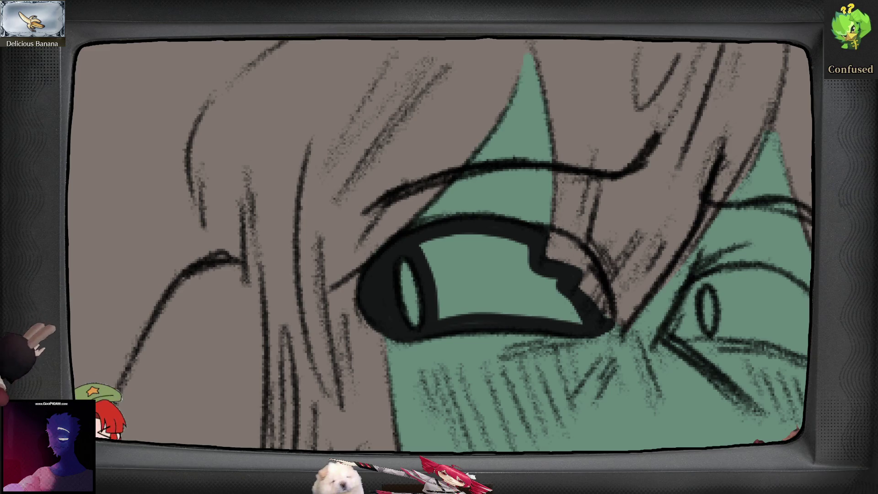
click(494, 265)
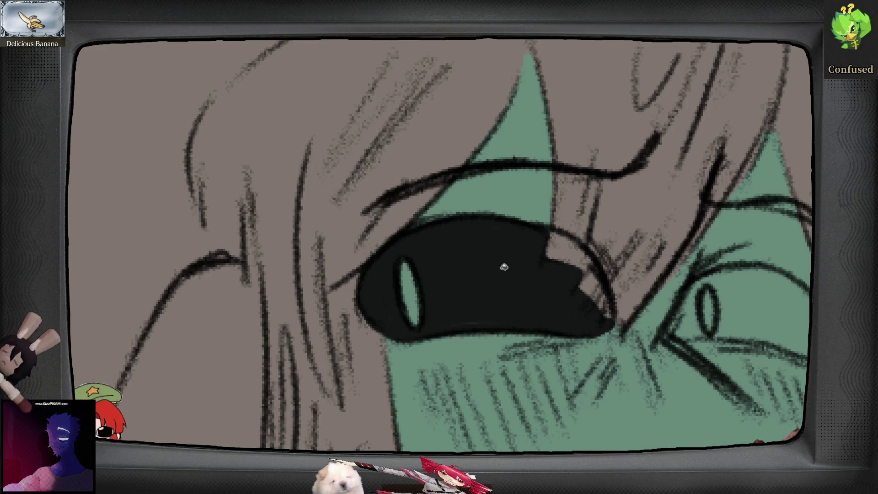
scroll(615, 357, down, 5)
drag(621, 373, 557, 294)
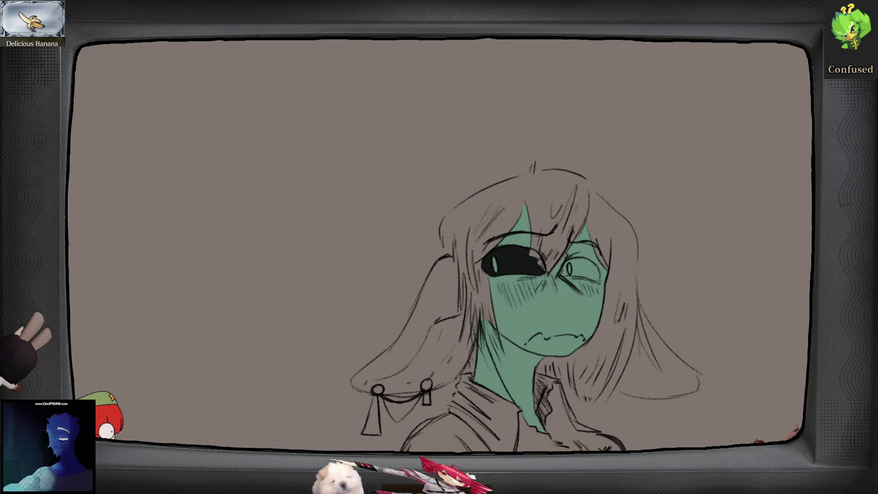
scroll(579, 253, up, 2)
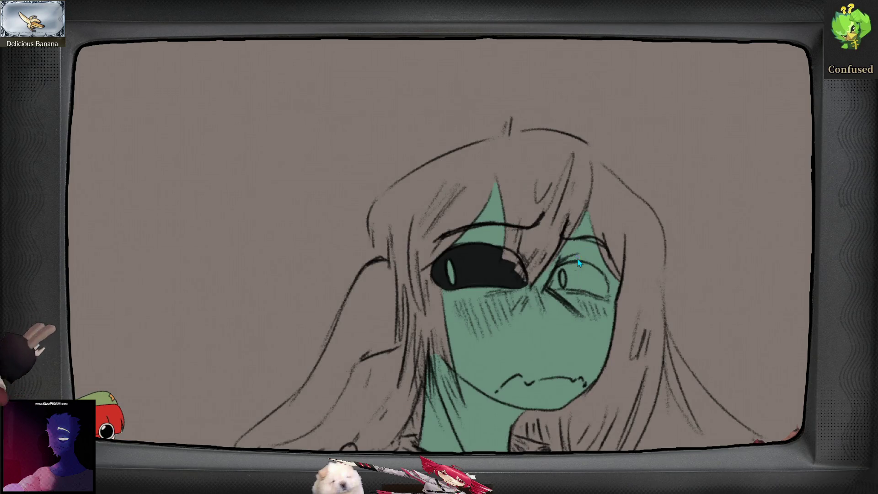
- Paint the right eye's lid and pupil edges black, then a yellow pupil in the left eye
scroll(578, 262, up, 4)
mouse_move(531, 301)
mouse_down()
mouse_move(526, 323)
mouse_move(534, 326)
mouse_move(529, 312)
mouse_move(547, 330)
mouse_move(537, 286)
mouse_move(585, 263)
mouse_move(621, 270)
mouse_move(594, 259)
mouse_move(659, 293)
mouse_move(676, 326)
mouse_move(664, 351)
mouse_move(569, 335)
mouse_up()
key(ctrl+z)
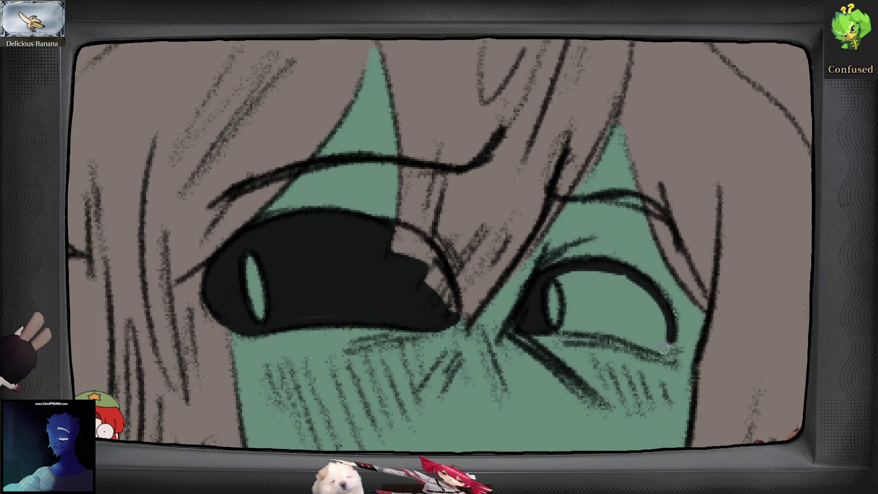
mouse_move(676, 339)
mouse_down()
mouse_move(625, 344)
mouse_move(556, 333)
mouse_move(559, 279)
mouse_move(590, 312)
mouse_move(601, 297)
mouse_move(595, 331)
mouse_move(616, 319)
mouse_move(631, 290)
mouse_move(637, 316)
mouse_move(652, 300)
mouse_move(662, 318)
mouse_up()
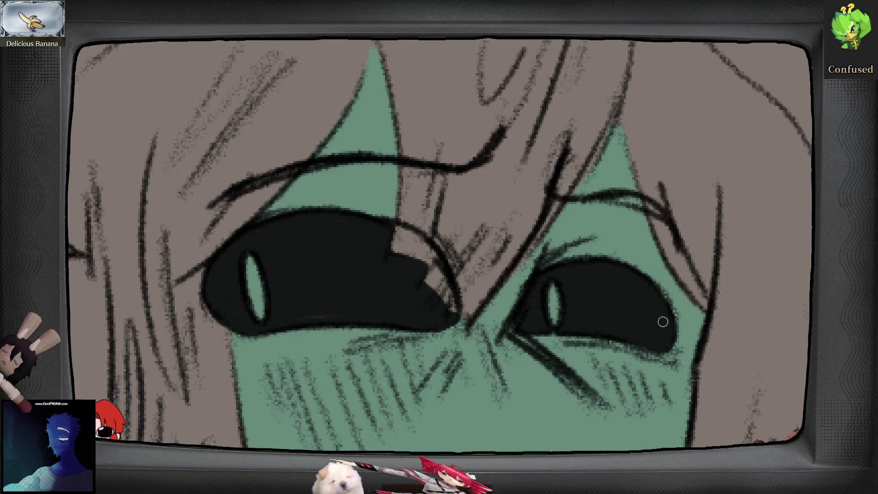
scroll(662, 318, down, 5)
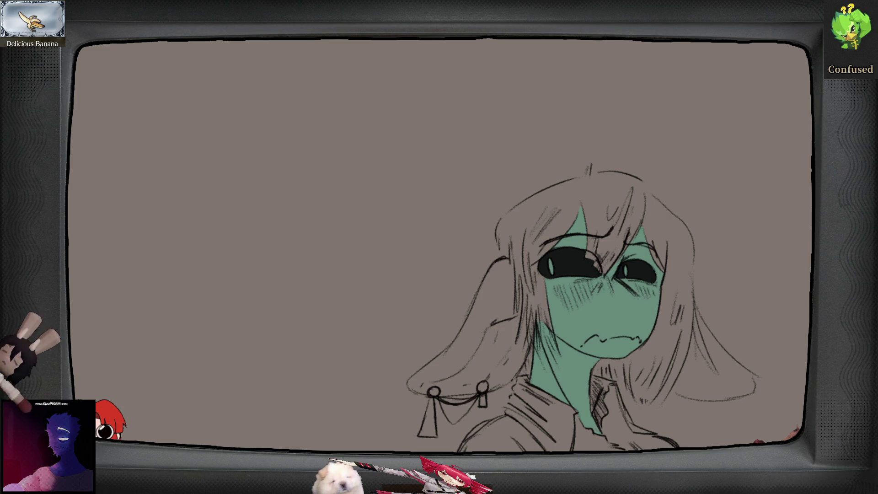
scroll(531, 314, up, 5)
mouse_move(467, 338)
mouse_down()
mouse_move(465, 307)
mouse_move(475, 359)
mouse_up()
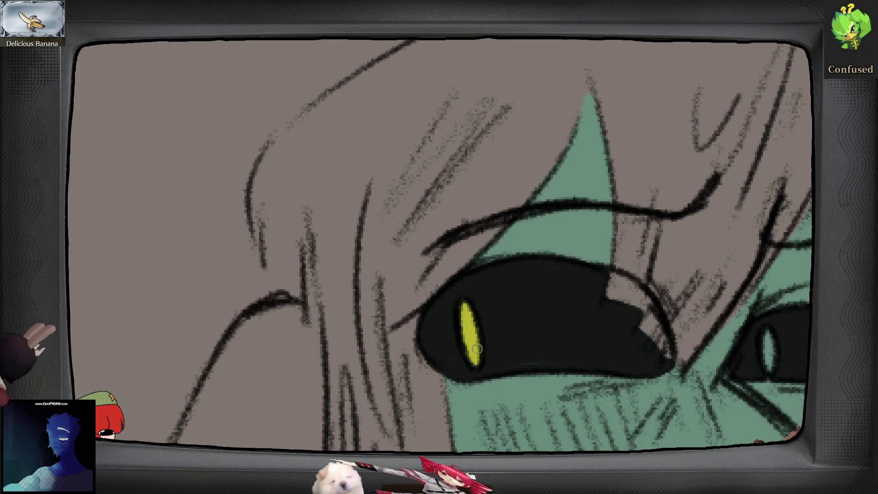
- Paint a yellow slit pupil in the right eye and zoom out to the whole figure
drag(688, 357, 627, 317)
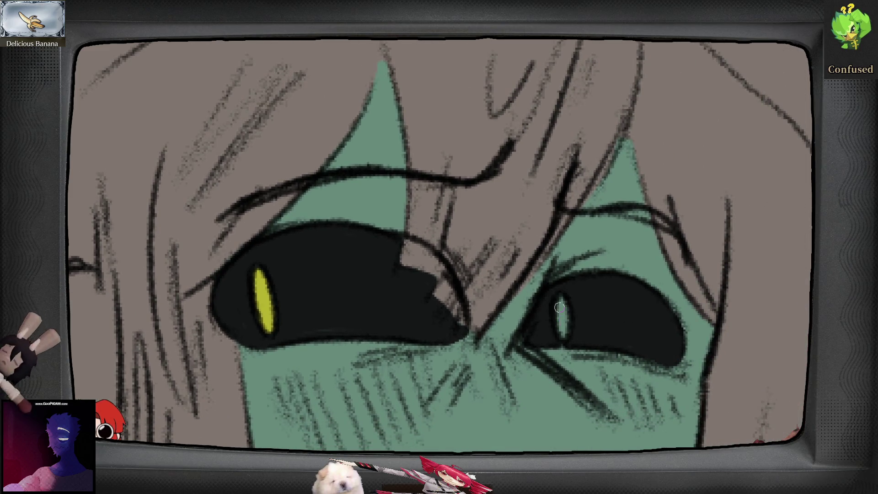
drag(561, 300, 564, 336)
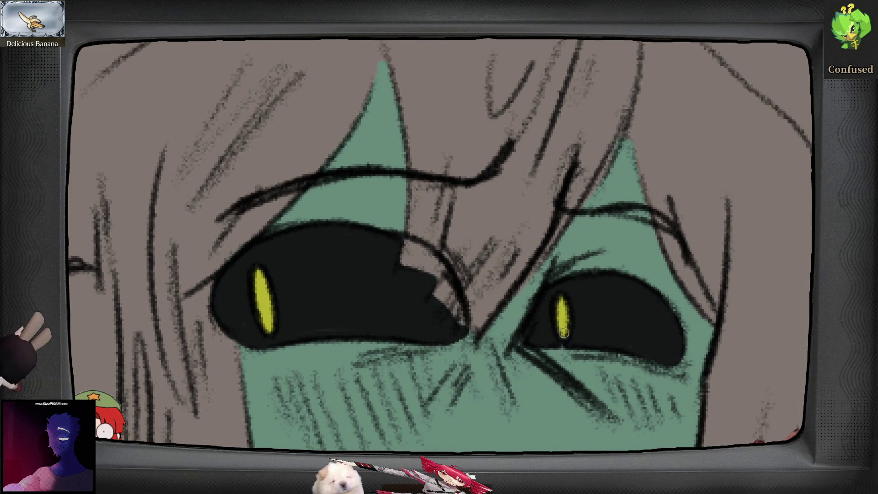
scroll(486, 357, down, 2)
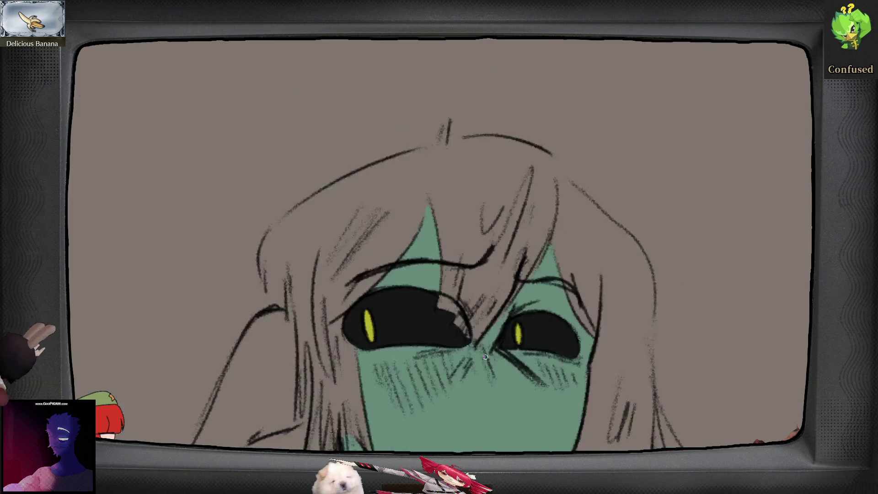
scroll(485, 357, down, 3)
drag(486, 357, 550, 309)
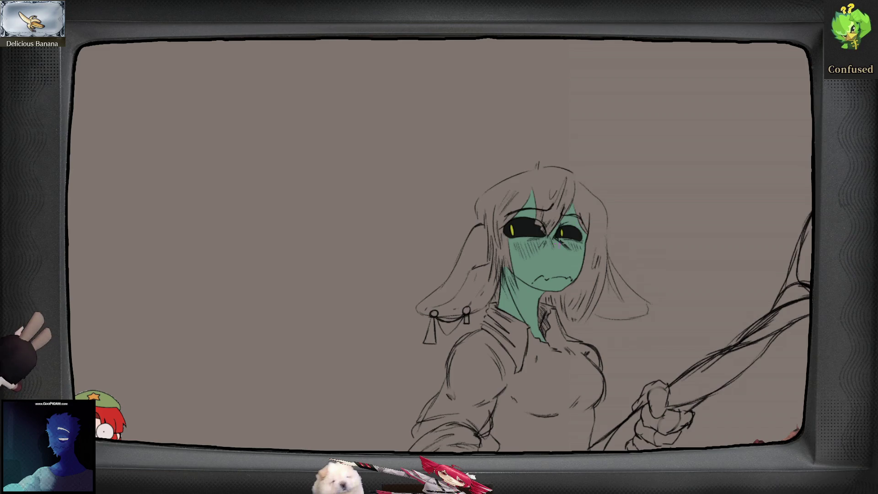
- Paint green along the edges of the left floppy ear
scroll(503, 260, up, 4)
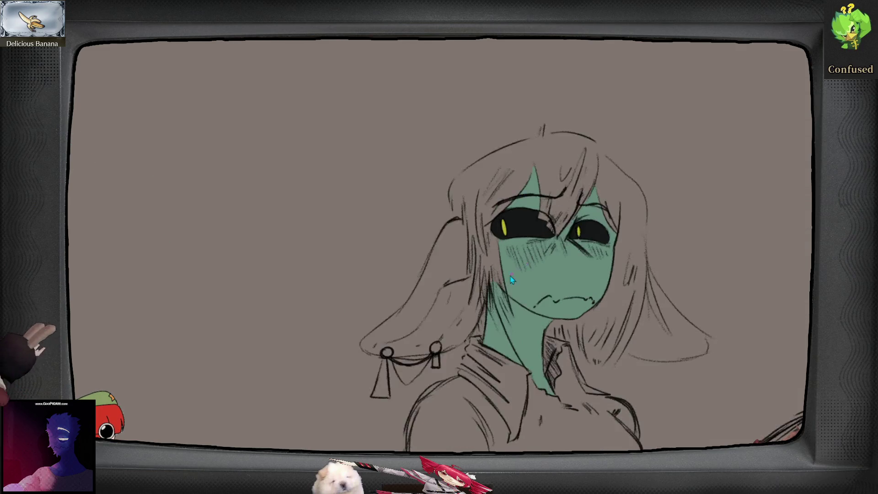
drag(508, 259, 534, 284)
mouse_move(532, 191)
mouse_down()
mouse_move(449, 321)
mouse_move(388, 371)
mouse_move(382, 382)
mouse_move(394, 391)
mouse_up()
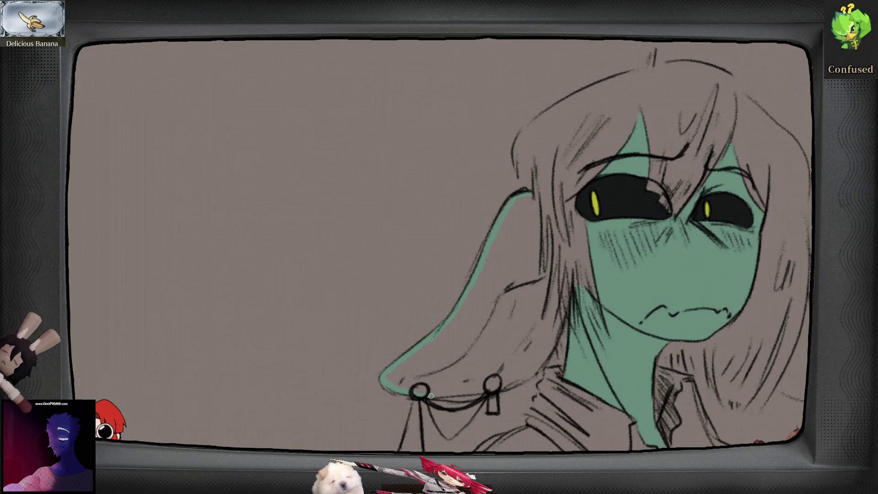
mouse_move(490, 390)
mouse_down()
mouse_move(528, 376)
mouse_move(557, 336)
mouse_up()
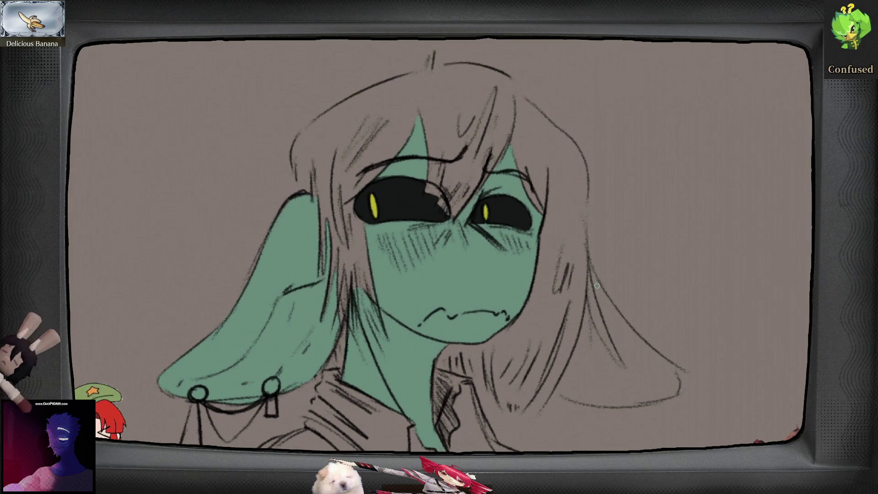
- Trace a closed green outline around the right floppy ear, checking it mirrored
drag(591, 271, 624, 359)
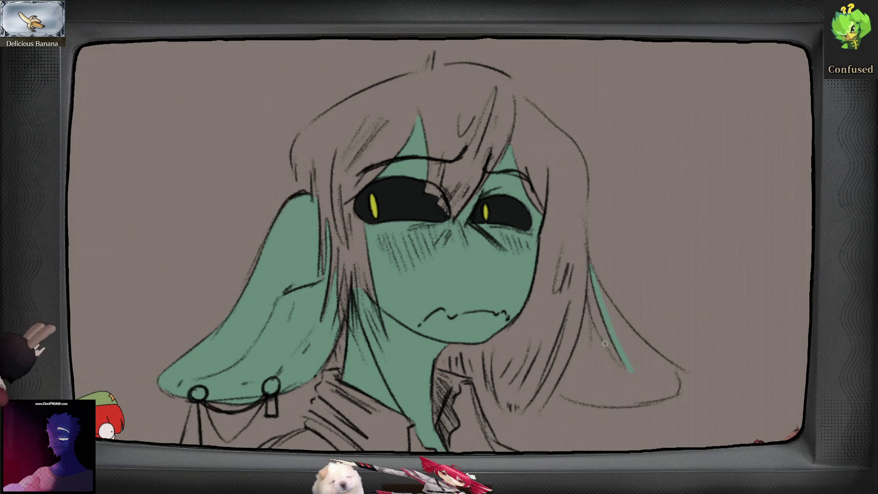
mouse_move(587, 309)
mouse_down()
mouse_move(604, 346)
mouse_move(632, 375)
mouse_up()
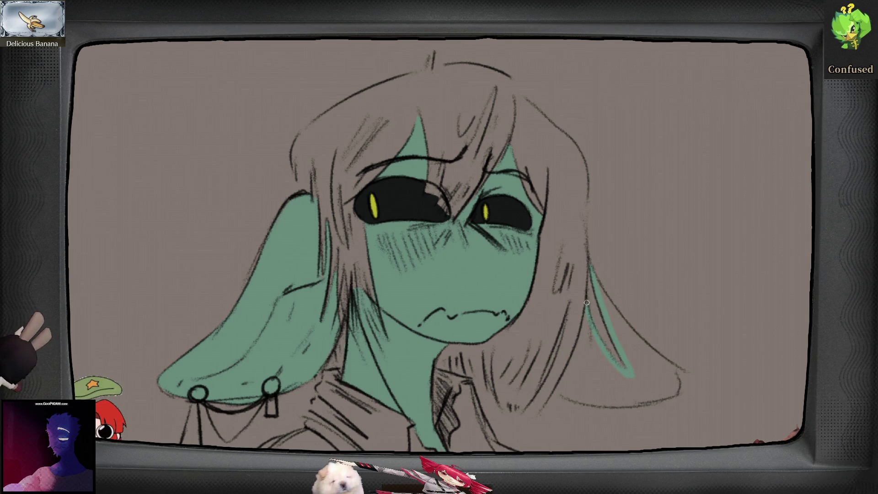
drag(579, 344, 569, 369)
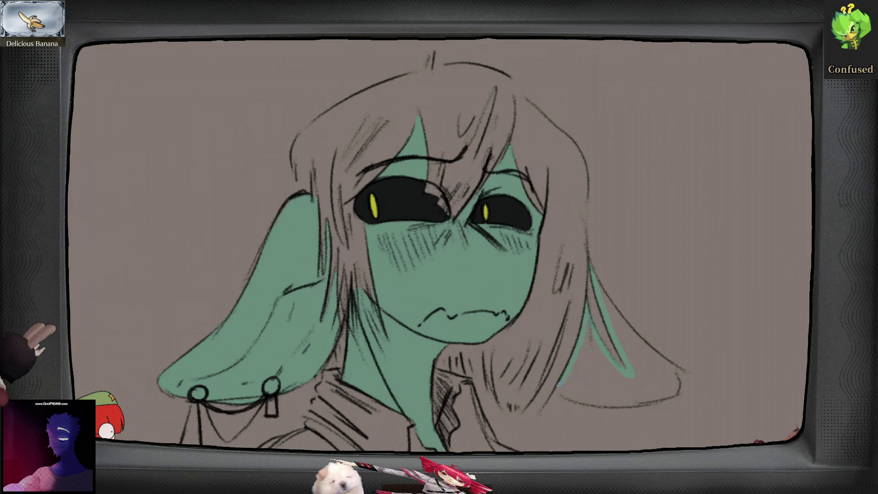
key(m)
scroll(431, 358, up, 3)
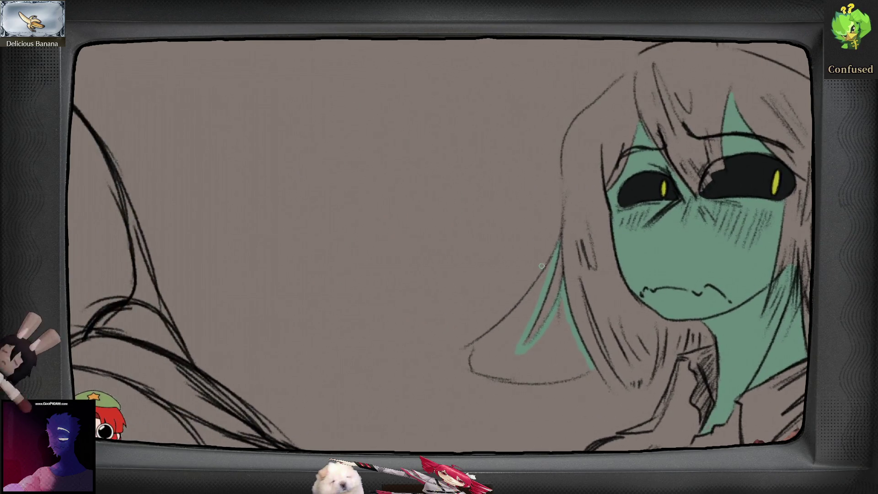
mouse_move(552, 260)
mouse_down()
mouse_move(486, 339)
mouse_move(475, 371)
mouse_move(537, 380)
mouse_up()
drag(528, 382, 569, 378)
drag(595, 378, 614, 374)
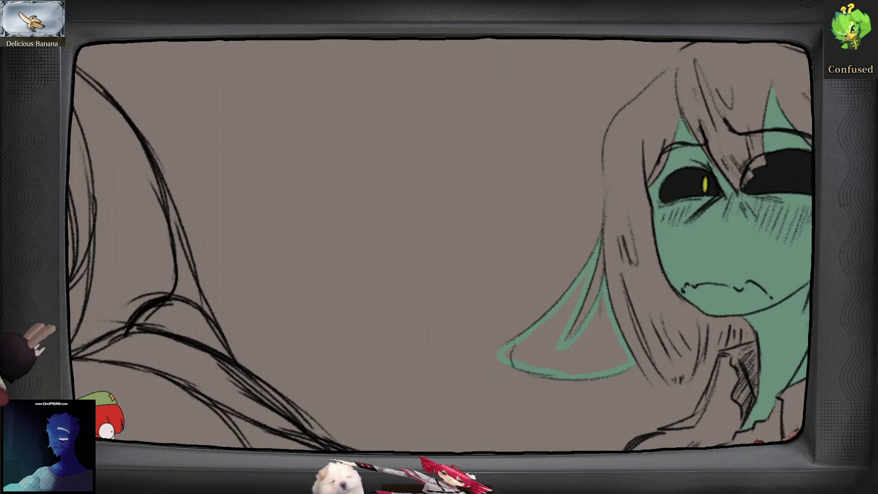
- Bucket-fill the right ear with green and recentre on the whole figure
click(581, 349)
scroll(641, 364, down, 5)
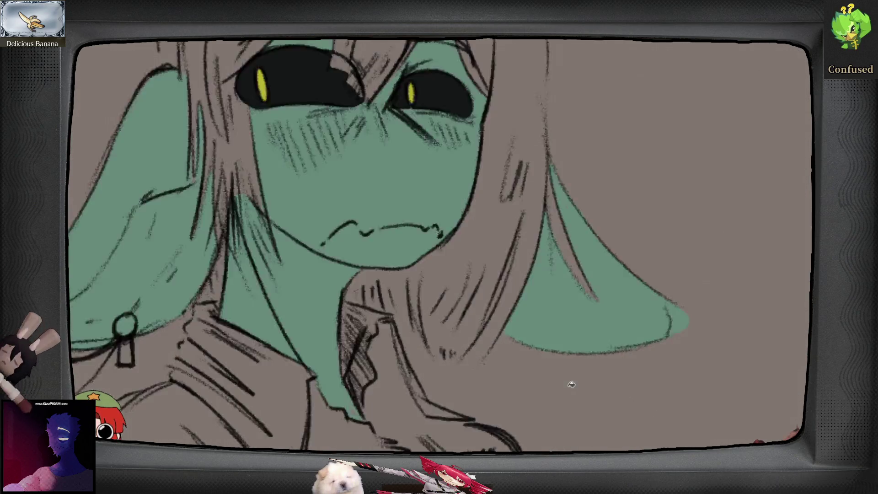
scroll(575, 400, down, 2)
drag(601, 414, 624, 363)
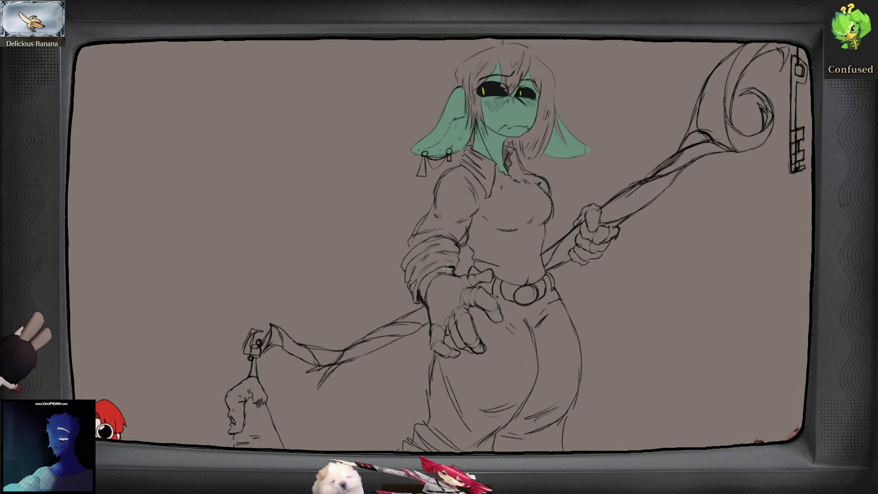
- Trace a green outline around the outstretched forearm and hand, then fill it flat green
scroll(449, 270, up, 3)
mouse_move(394, 311)
mouse_down()
mouse_move(409, 282)
mouse_move(453, 264)
mouse_move(500, 282)
mouse_up()
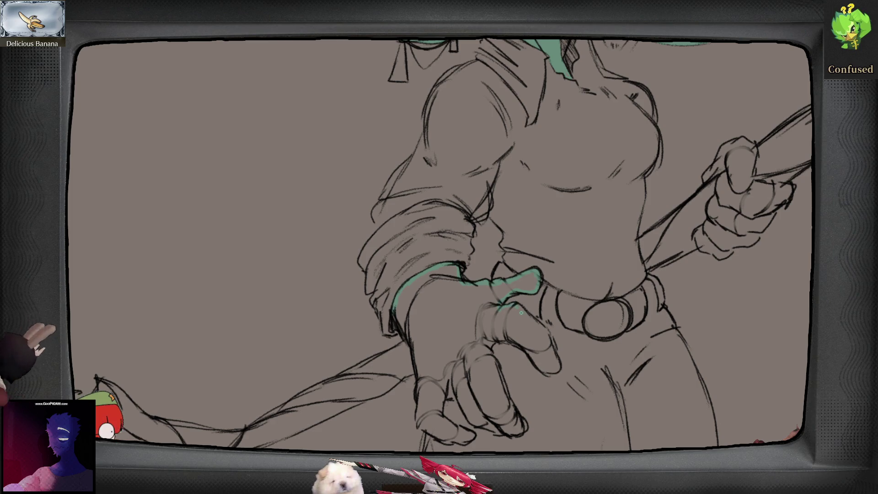
mouse_move(516, 306)
mouse_down()
mouse_move(542, 328)
mouse_move(557, 363)
mouse_move(543, 373)
mouse_up()
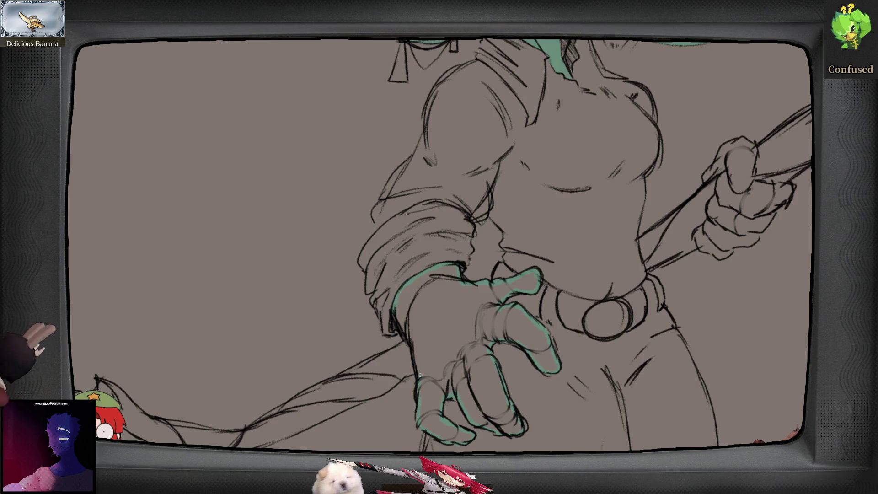
drag(415, 359, 433, 399)
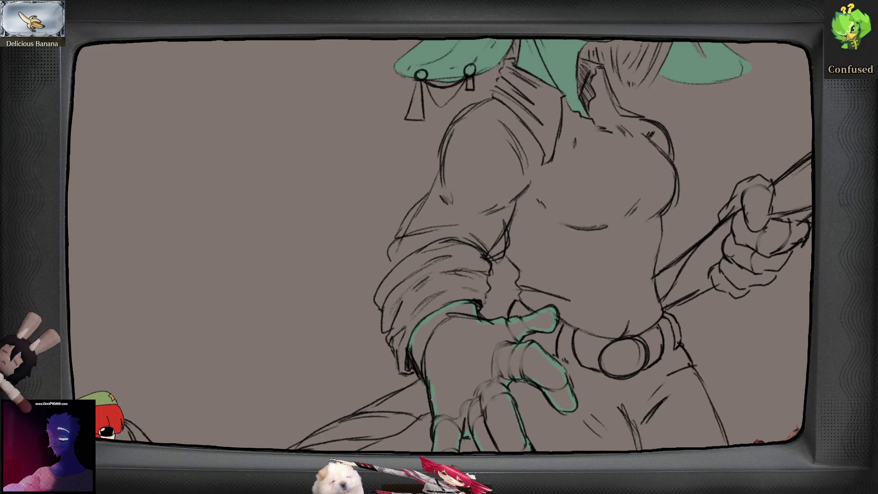
drag(419, 368, 412, 355)
scroll(408, 347, down, 5)
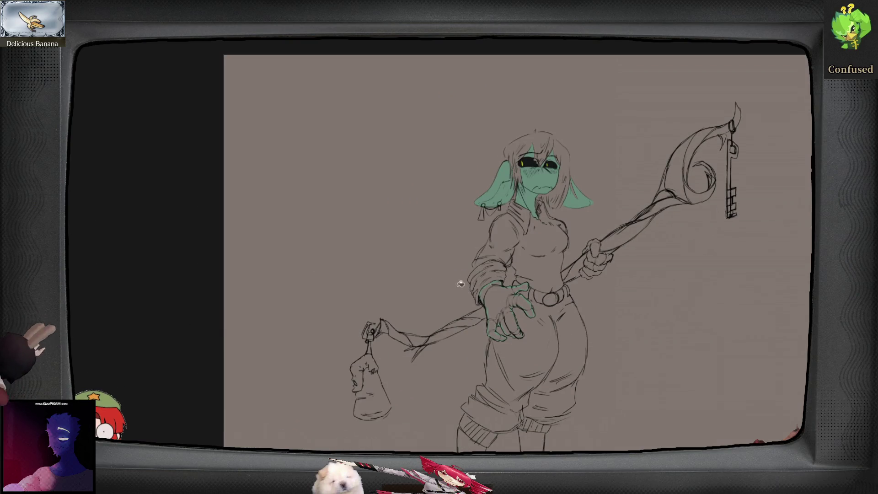
click(506, 298)
scroll(590, 323, up, 5)
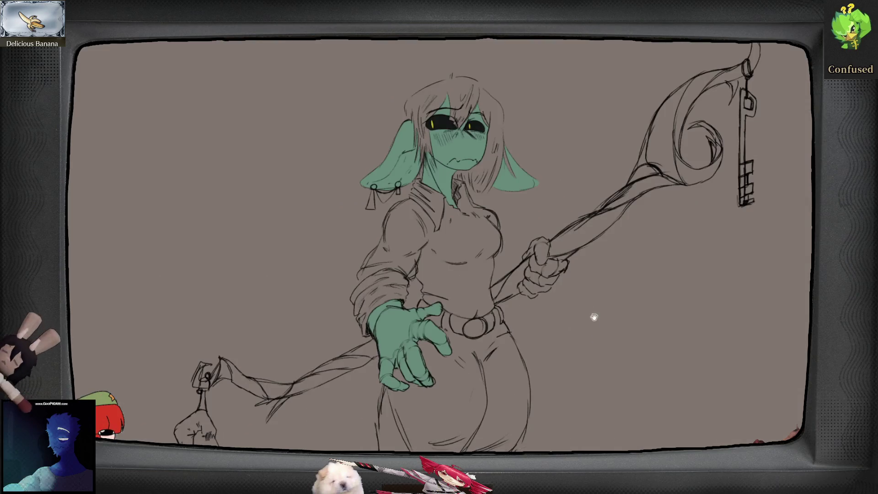
- Paint green over the staff-gripping hand's thumb and knuckles, redoing one thumb stroke
scroll(594, 318, up, 1)
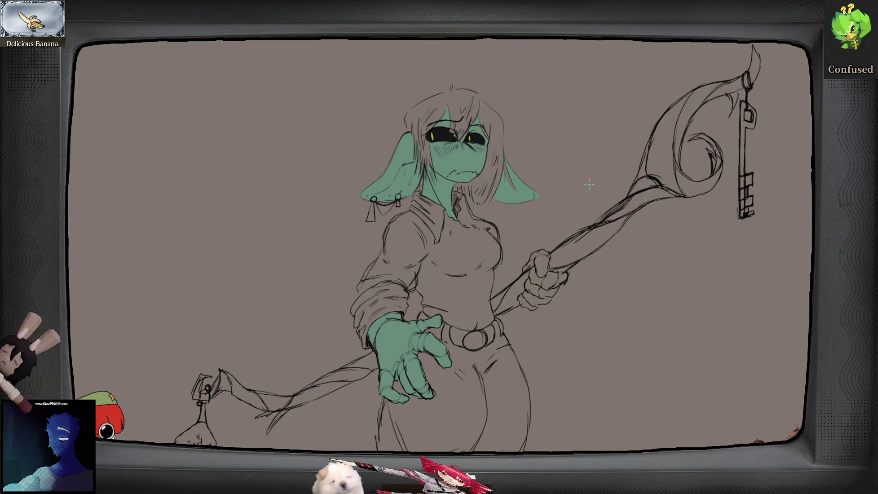
scroll(530, 285, up, 3)
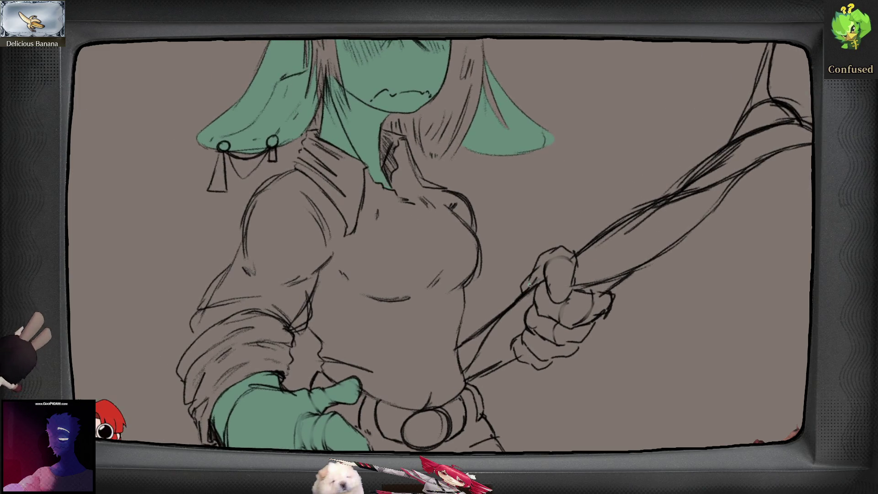
mouse_move(530, 285)
mouse_down()
mouse_move(554, 284)
mouse_move(546, 286)
mouse_up()
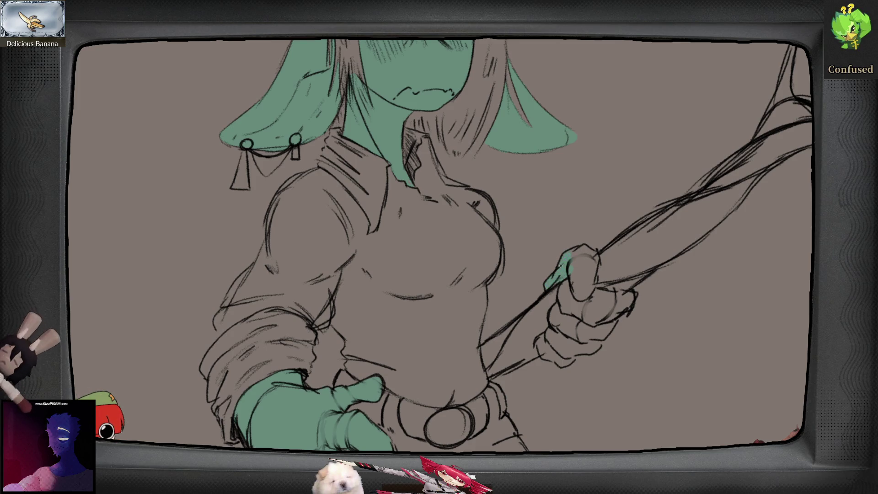
mouse_move(569, 261)
mouse_down()
mouse_move(573, 275)
mouse_move(593, 283)
mouse_up()
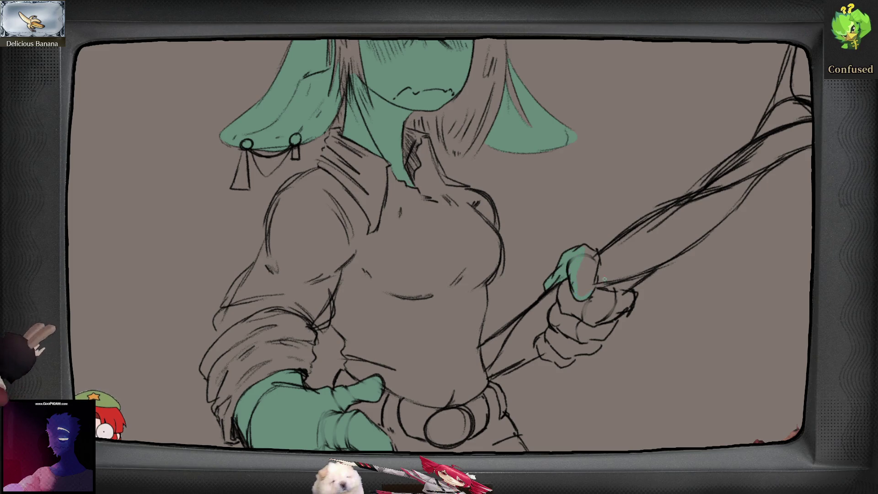
key(ctrl+z)
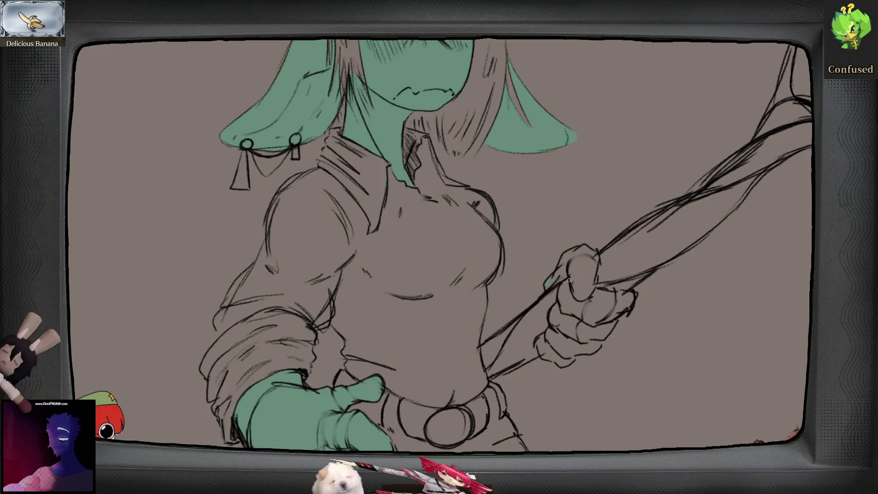
drag(570, 274, 551, 286)
mouse_move(562, 259)
mouse_down()
mouse_move(590, 251)
mouse_move(595, 290)
mouse_move(634, 296)
mouse_up()
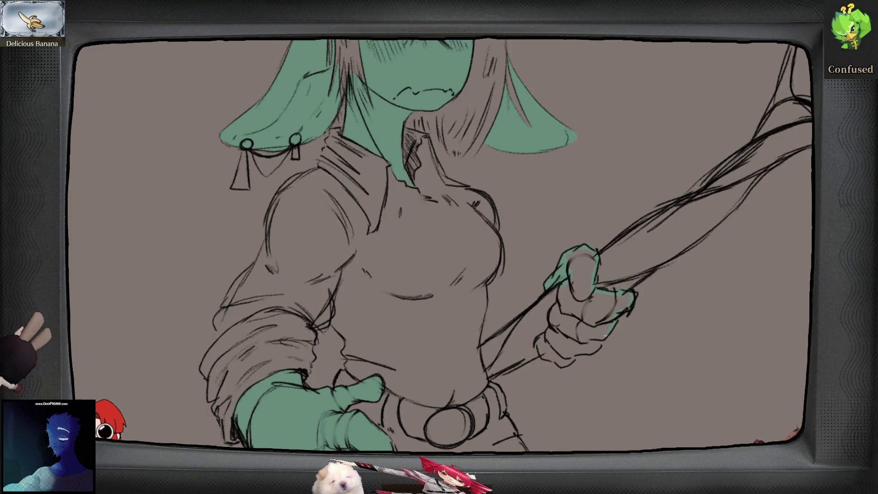
drag(600, 342, 571, 360)
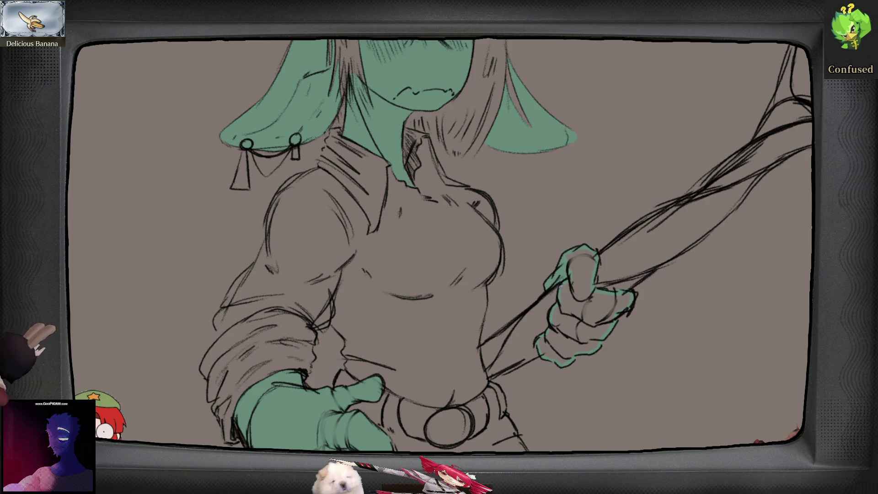
scroll(579, 299, down, 5)
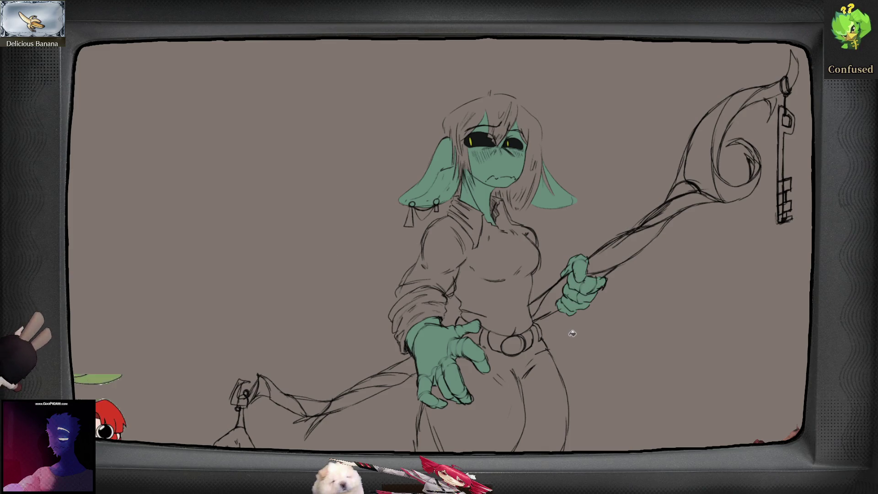
- Outline the knee cuff in green and bucket-fill the left lower leg and foot green
scroll(560, 296, down, 5)
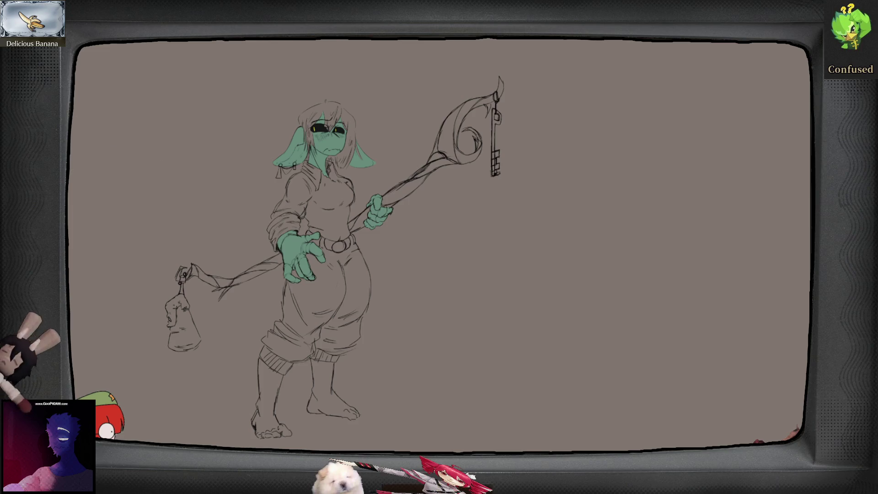
scroll(442, 348, up, 5)
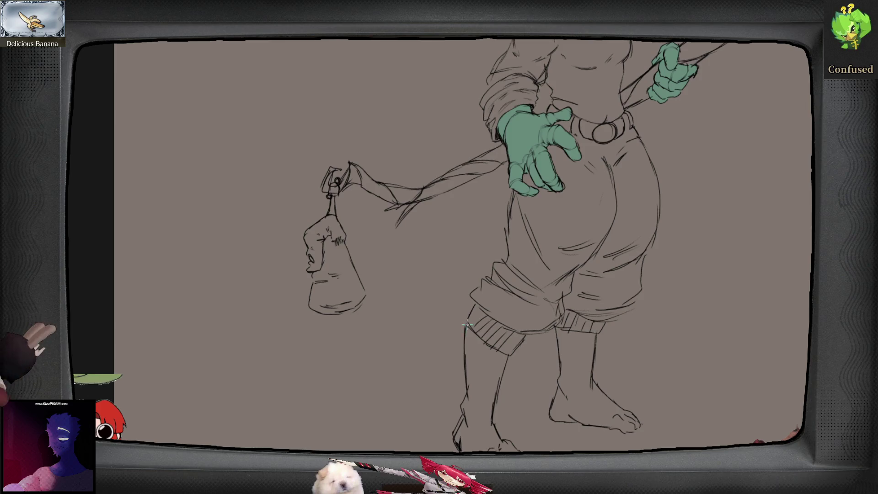
mouse_move(468, 328)
mouse_down()
mouse_move(508, 355)
mouse_move(496, 388)
mouse_move(498, 439)
mouse_up()
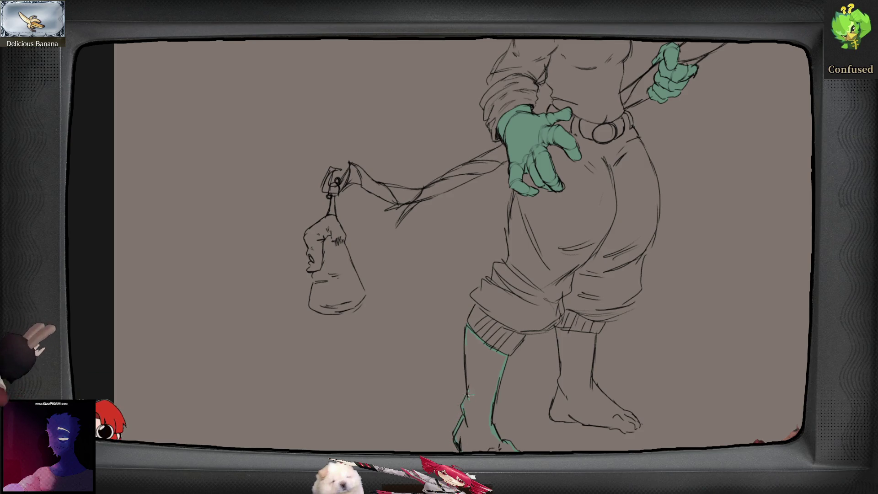
drag(470, 378, 474, 401)
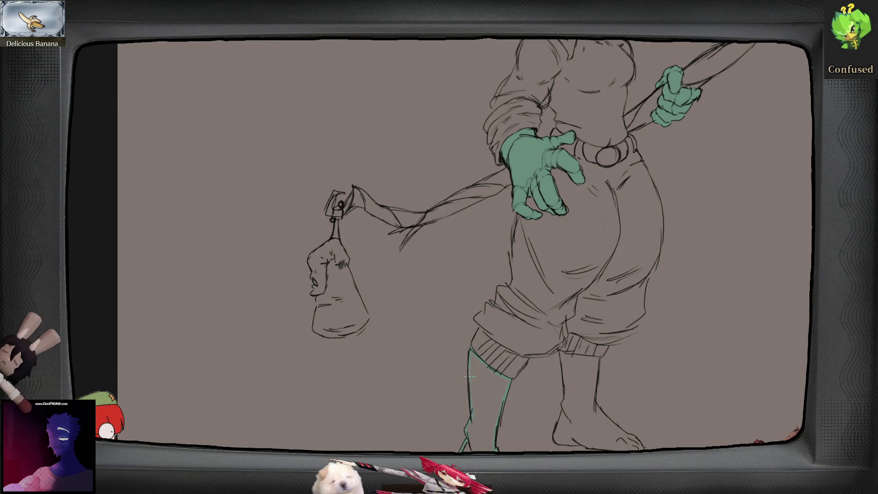
scroll(547, 276, down, 4)
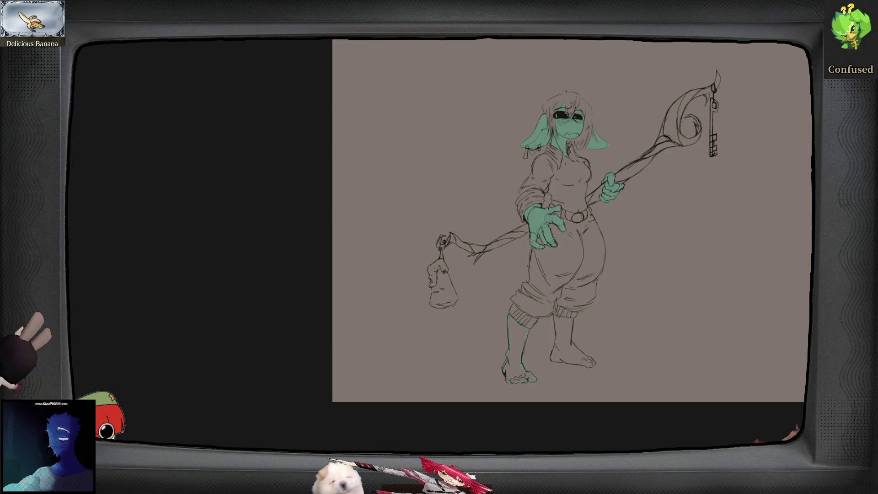
click(520, 329)
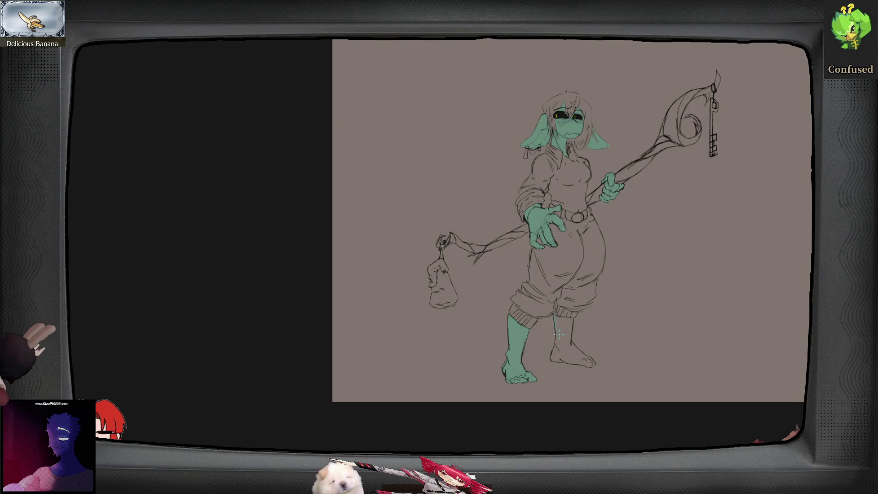
- Outline the right shin and the top of the right foot in green
scroll(559, 335, up, 3)
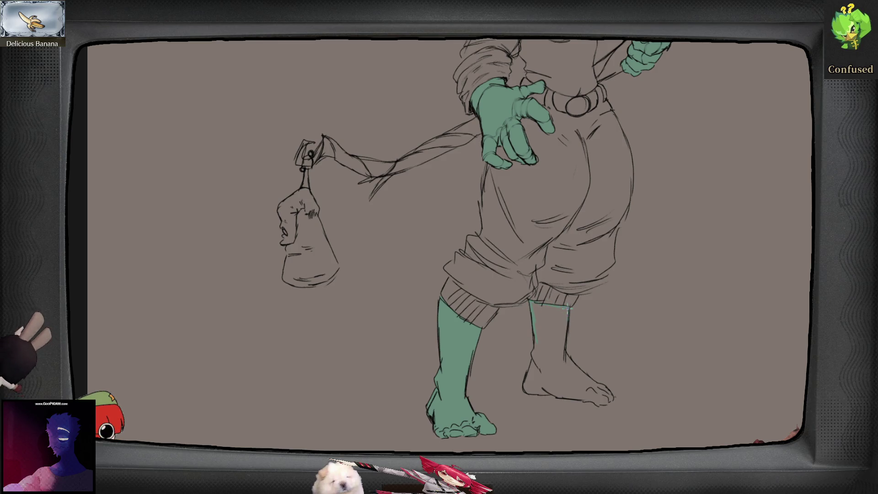
drag(569, 307, 566, 359)
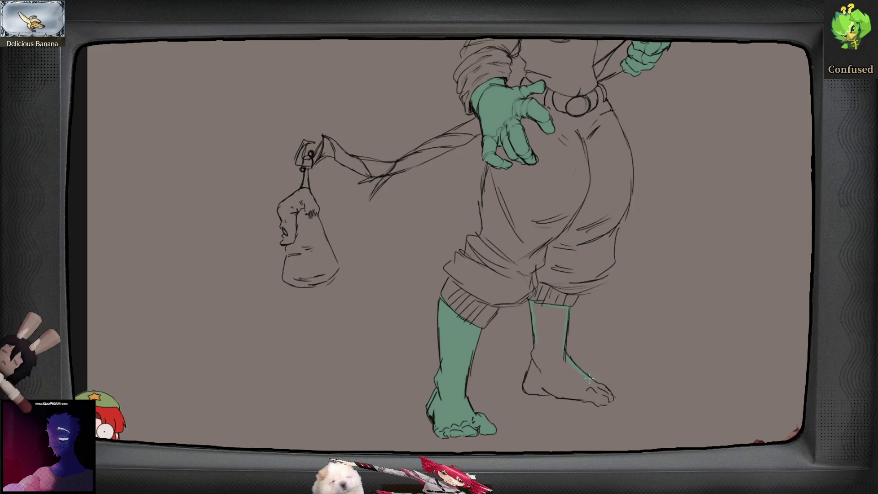
mouse_move(591, 379)
mouse_down()
mouse_move(605, 387)
mouse_move(592, 403)
mouse_up()
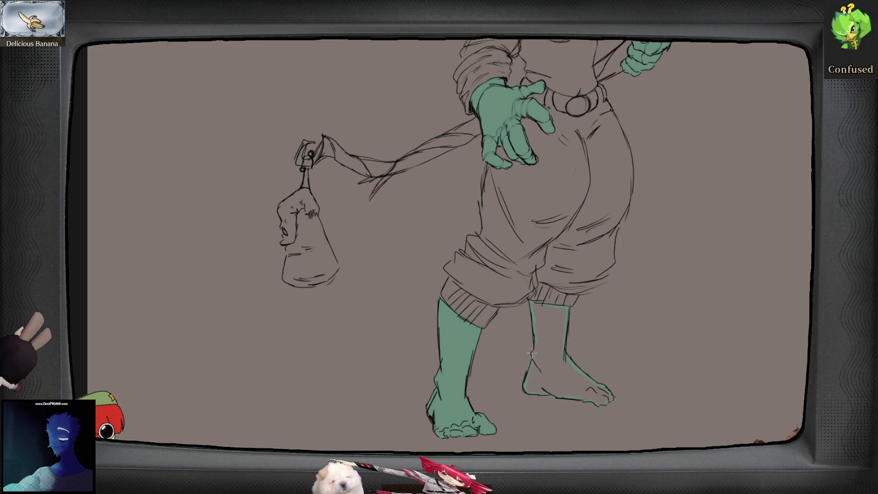
scroll(454, 249, down, 2)
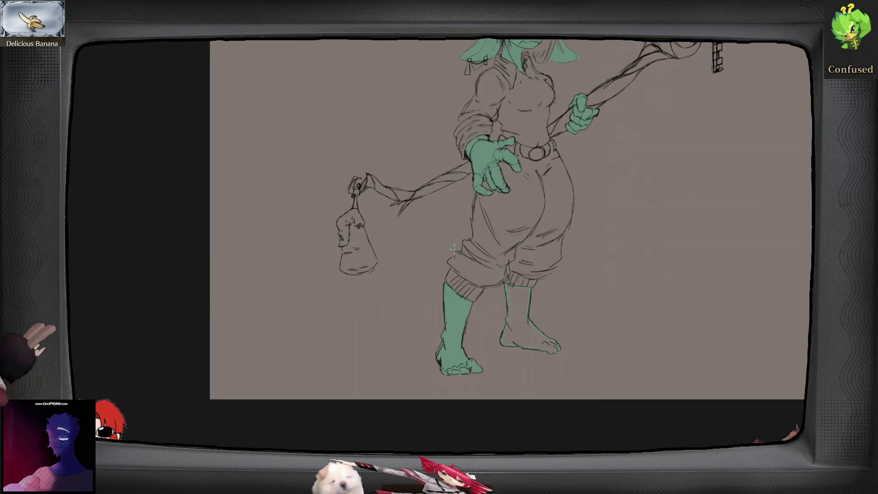
scroll(454, 250, down, 2)
- Mirror the canvas to check it, then zoom in on the girl's face
key(m)
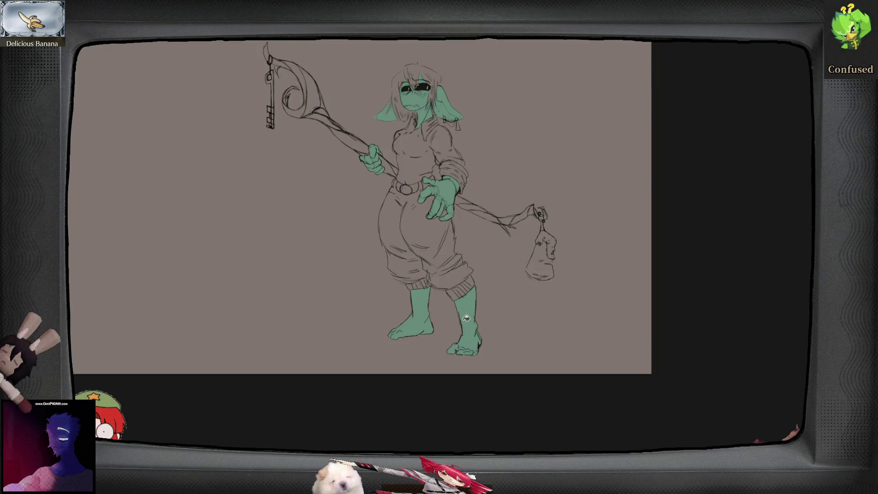
key(m)
scroll(467, 318, up, 1)
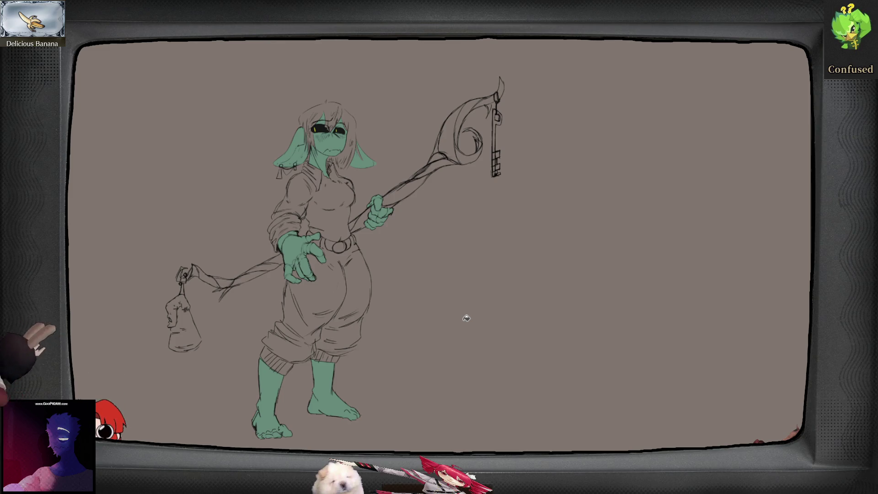
mouse_move(447, 314)
mouse_down()
mouse_move(582, 363)
mouse_move(504, 334)
mouse_move(533, 343)
mouse_up()
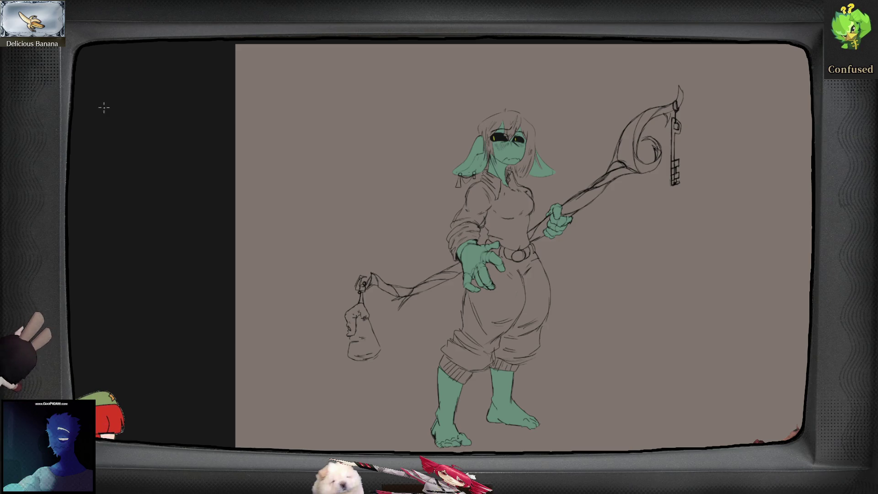
scroll(484, 263, up, 10)
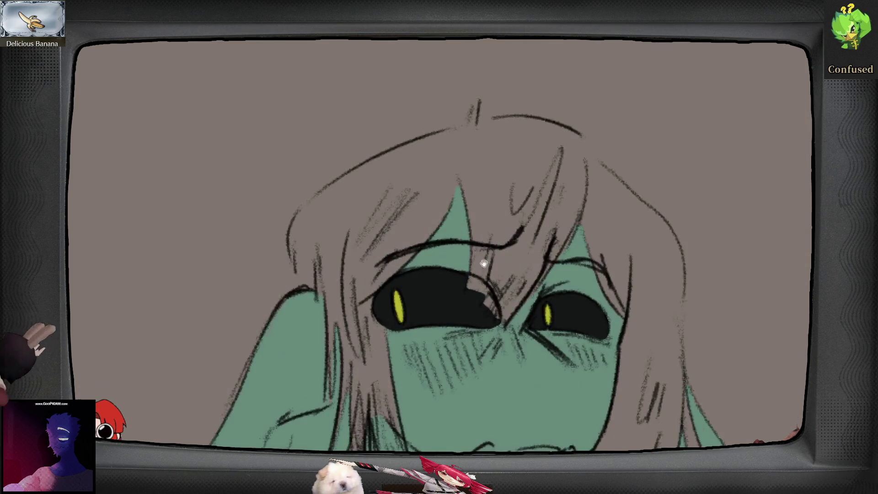
- Start the red hair outline with the peaked bangs over the face
drag(459, 191, 442, 219)
mouse_move(461, 176)
mouse_down()
mouse_move(477, 245)
mouse_move(469, 299)
mouse_up()
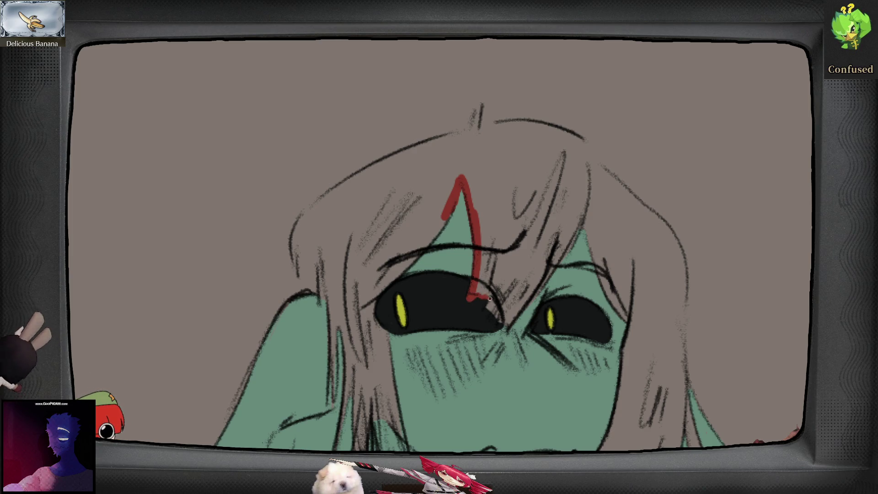
drag(489, 299, 488, 310)
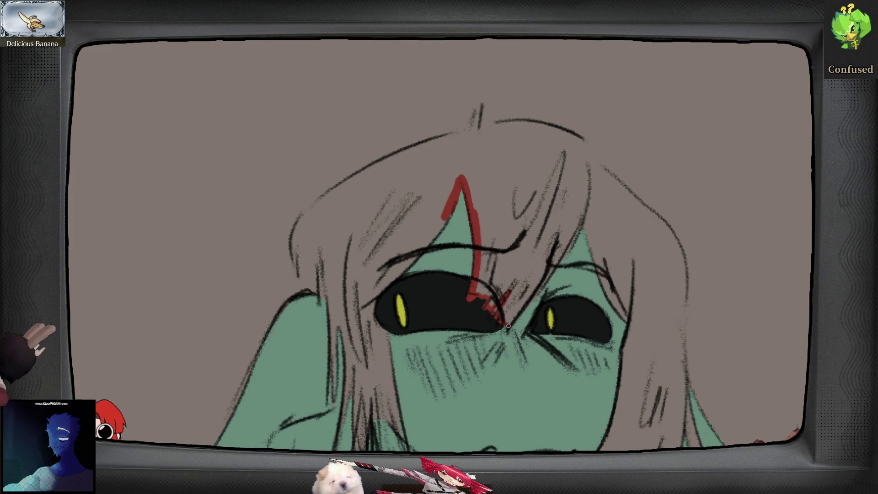
drag(521, 312, 565, 254)
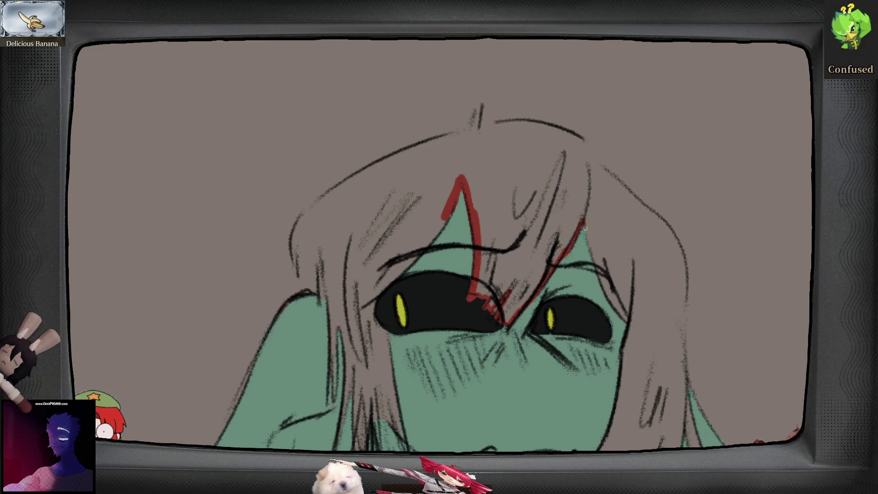
drag(597, 267, 630, 326)
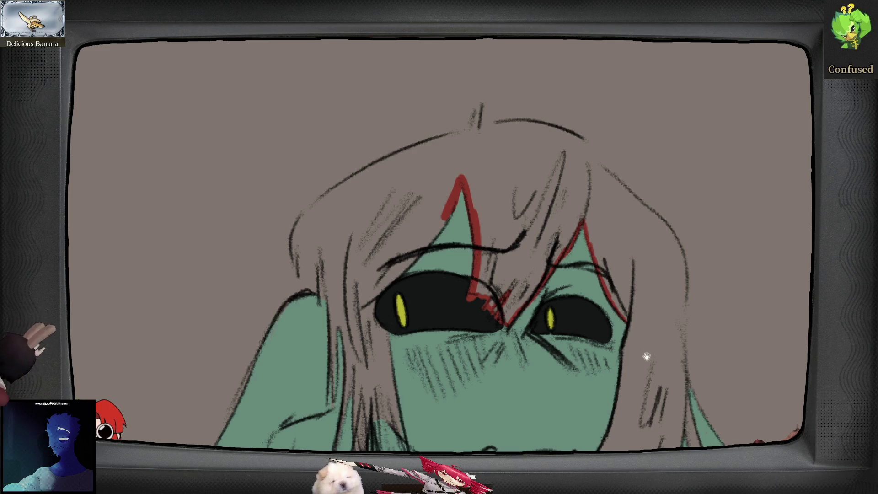
- Carry the red hair outline down the right side of the face to the collar
scroll(645, 347, down, 2)
drag(634, 281, 627, 331)
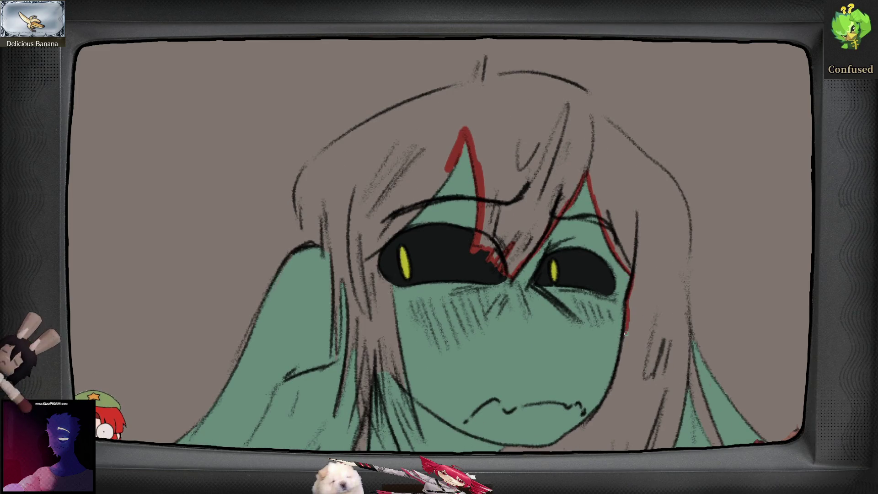
scroll(627, 320, down, 2)
drag(629, 295, 625, 296)
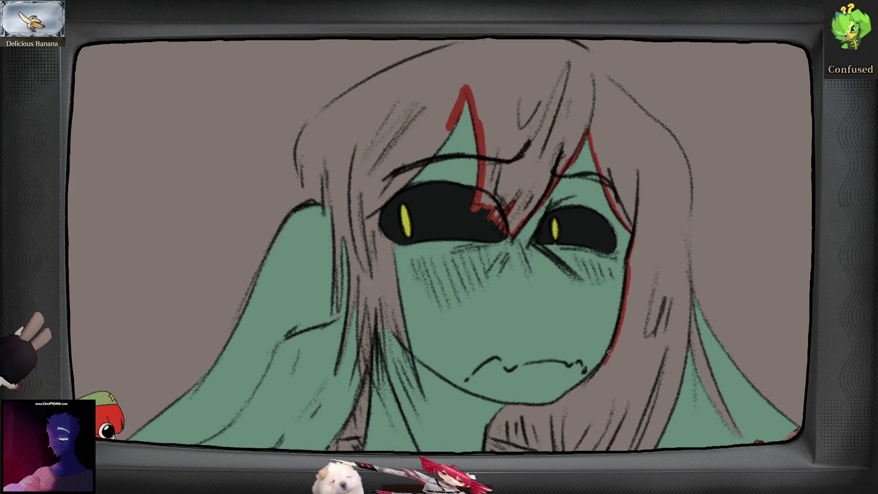
mouse_move(573, 388)
mouse_down()
mouse_move(556, 404)
mouse_move(510, 406)
mouse_up()
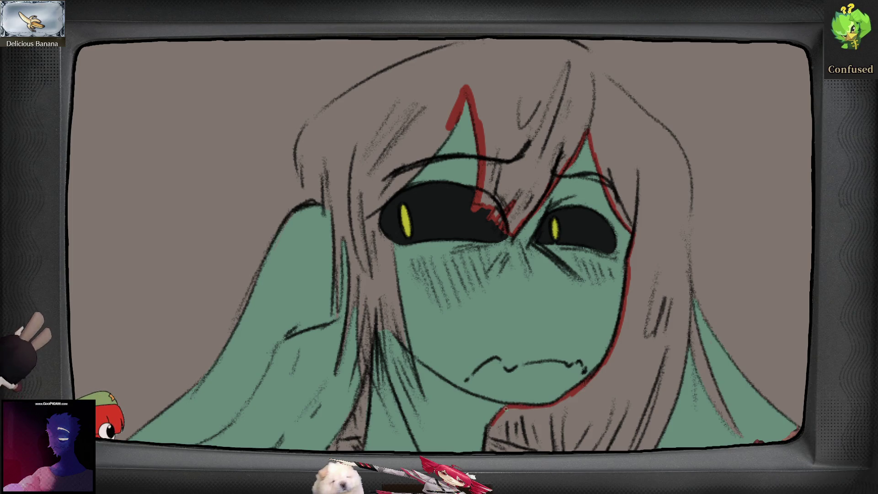
mouse_move(490, 435)
mouse_down()
mouse_move(485, 417)
mouse_move(520, 432)
mouse_move(510, 431)
mouse_move(519, 415)
mouse_move(510, 383)
mouse_move(527, 405)
mouse_up()
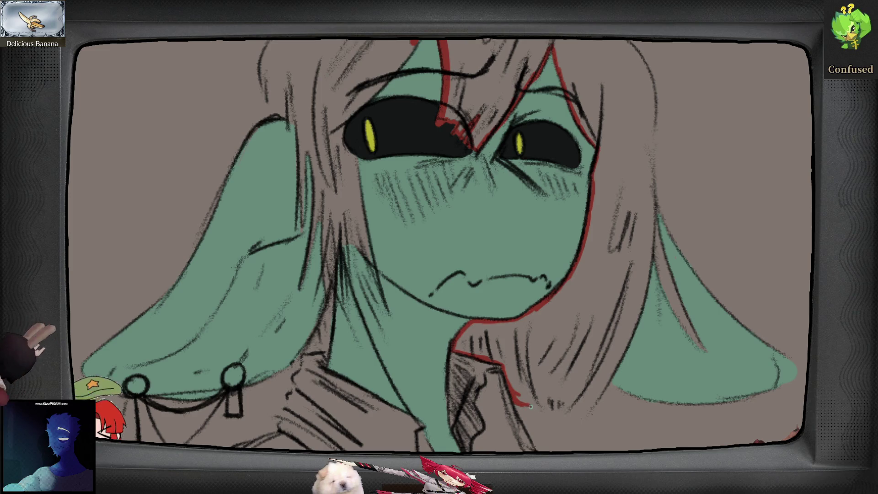
drag(530, 405, 540, 403)
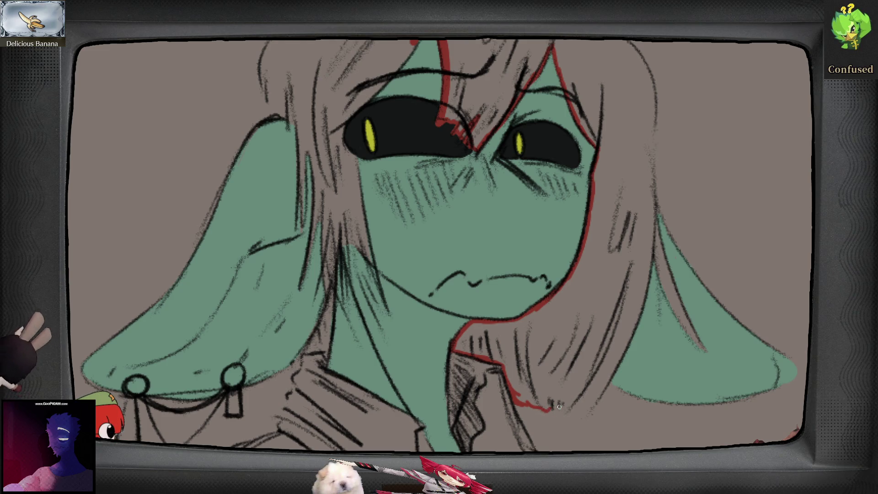
drag(561, 412, 596, 407)
drag(680, 304, 665, 316)
mouse_move(589, 400)
mouse_down()
mouse_move(601, 376)
mouse_move(596, 388)
mouse_up()
drag(609, 354, 603, 373)
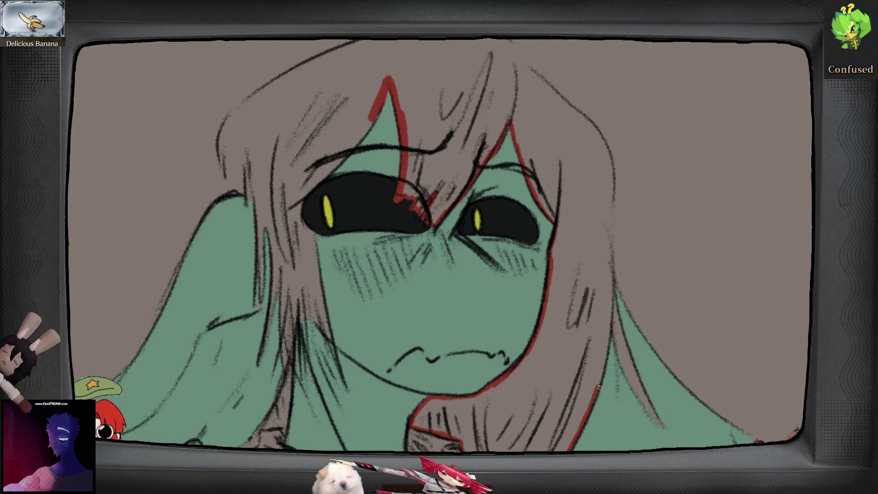
mouse_move(613, 338)
mouse_down()
mouse_move(604, 349)
mouse_move(596, 304)
mouse_move(608, 368)
mouse_move(642, 417)
mouse_move(604, 336)
mouse_move(597, 287)
mouse_up()
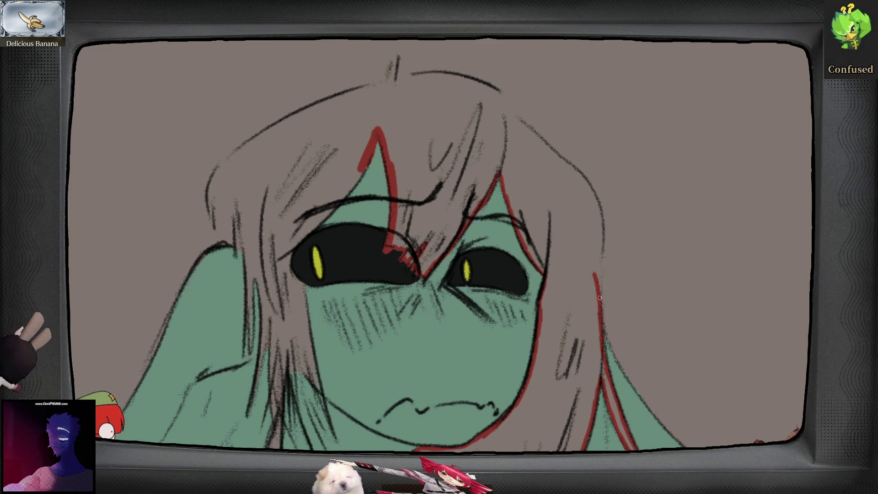
- On the mirrored canvas, outline the hair edge and top of the head, redrawing the cowlick
key(m)
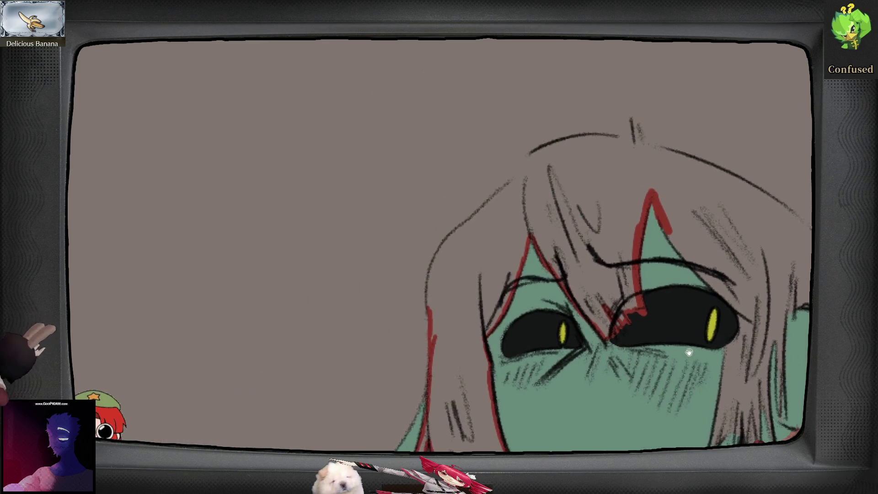
drag(430, 314, 431, 266)
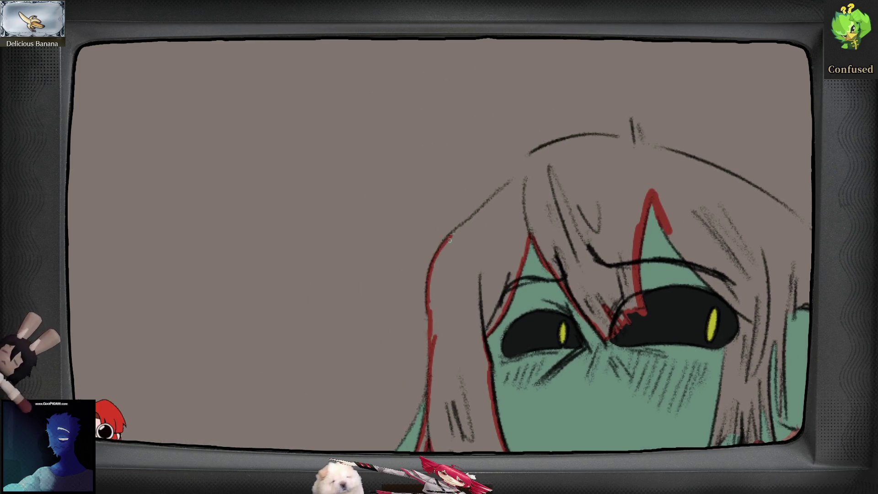
drag(452, 237, 509, 183)
key(m)
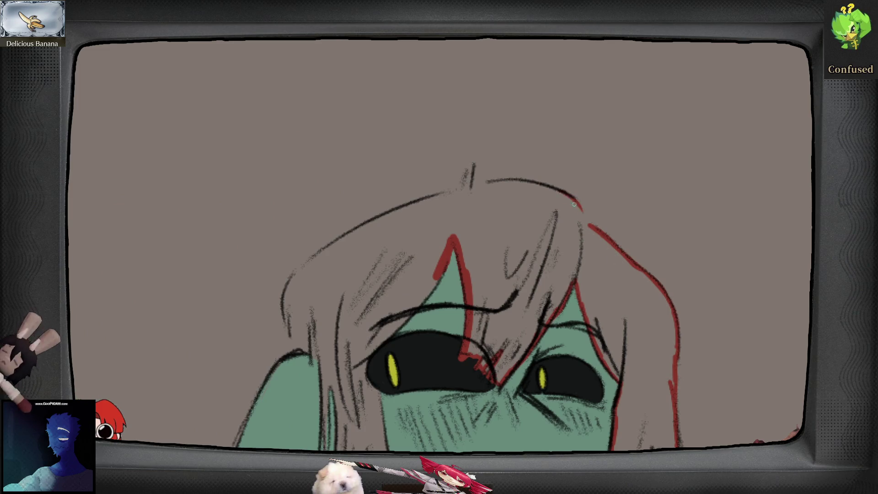
drag(574, 199, 594, 228)
mouse_move(575, 199)
mouse_down()
mouse_move(533, 185)
mouse_move(458, 187)
mouse_up()
key(ctrl+z)
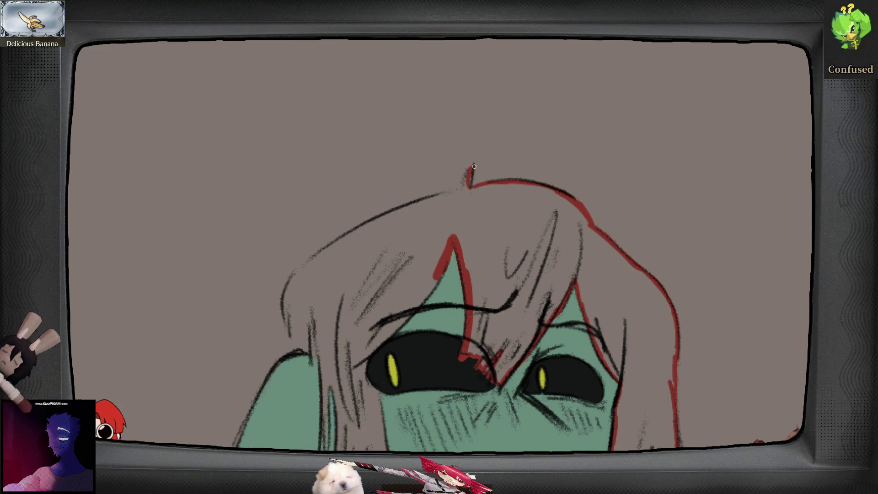
drag(463, 165, 463, 188)
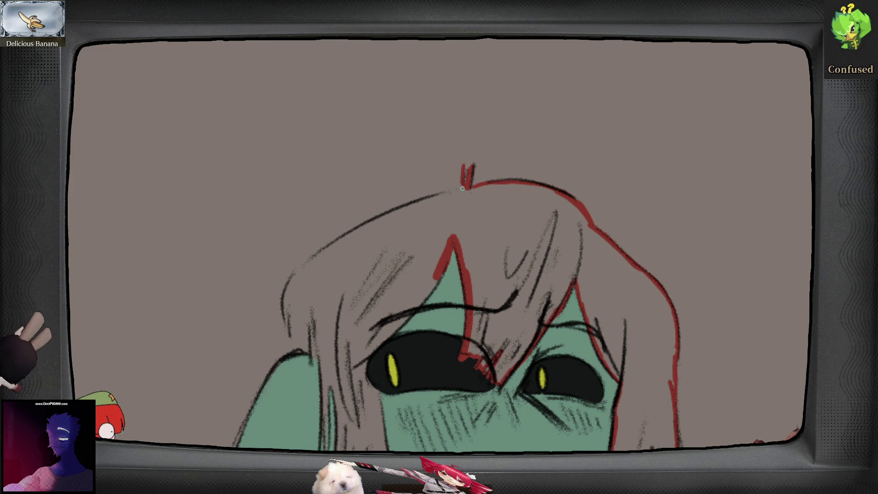
- Extend the red outline down the left edge of the head
key(m)
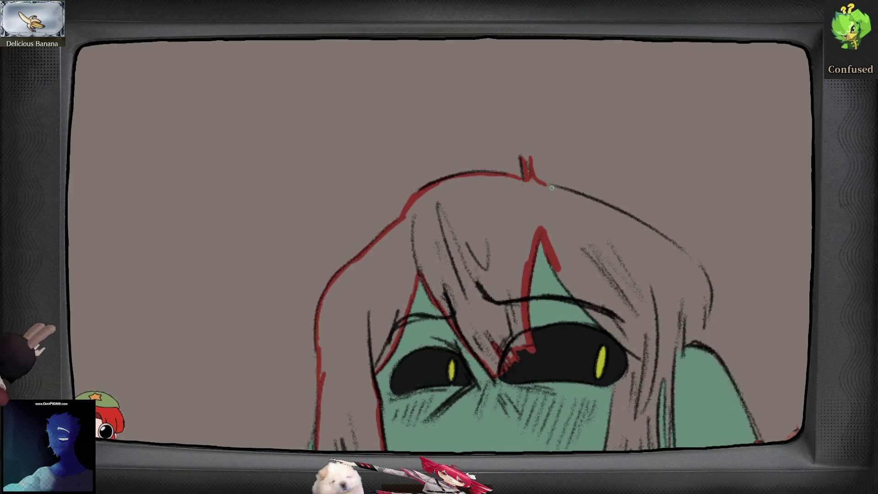
key(m)
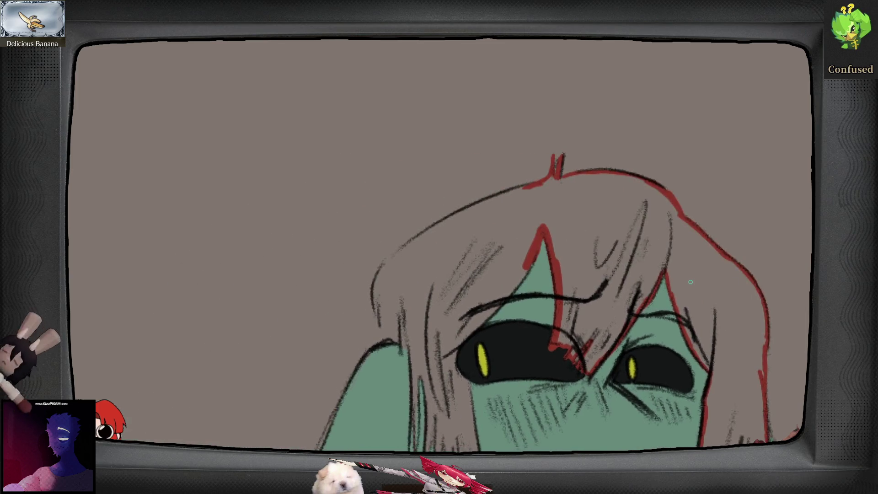
mouse_move(475, 222)
mouse_down()
mouse_move(557, 198)
mouse_move(589, 172)
mouse_move(509, 195)
mouse_up()
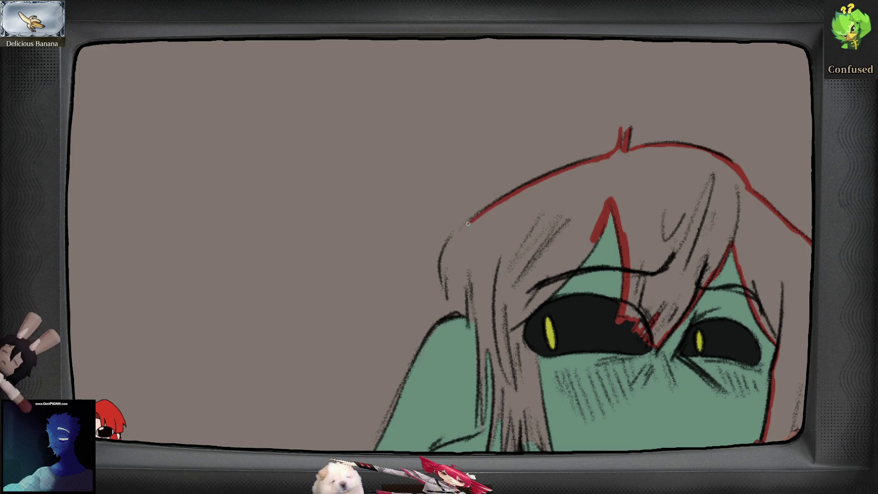
drag(466, 226, 445, 251)
drag(447, 284, 444, 297)
scroll(448, 314, up, 2)
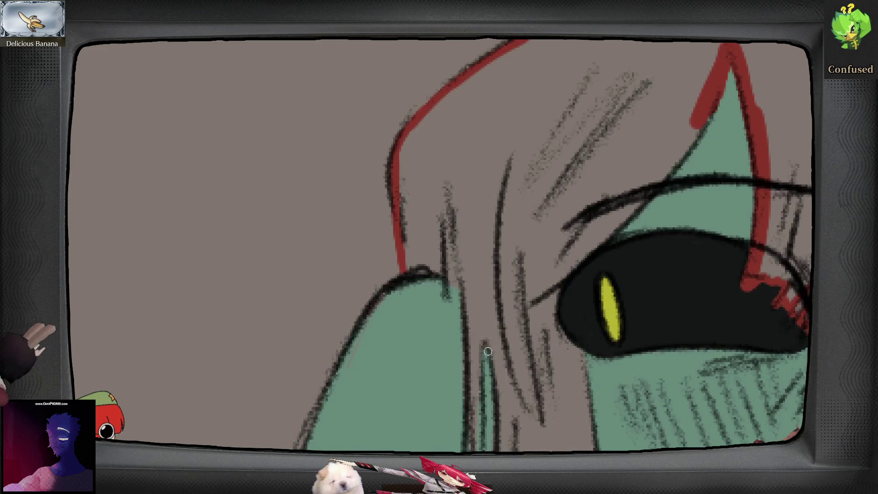
- Outline the hair strands beside the left ear in red
mouse_move(400, 272)
mouse_down()
mouse_move(446, 278)
mouse_move(408, 279)
mouse_move(448, 304)
mouse_move(455, 338)
mouse_move(458, 309)
mouse_move(471, 360)
mouse_up()
scroll(467, 320, down, 3)
mouse_move(464, 259)
mouse_down()
mouse_move(476, 414)
mouse_move(474, 305)
mouse_up()
mouse_move(472, 251)
mouse_down()
mouse_move(453, 226)
mouse_move(459, 200)
mouse_move(477, 260)
mouse_move(498, 286)
mouse_move(496, 243)
mouse_move(490, 362)
mouse_move(492, 287)
mouse_up()
drag(496, 276, 470, 404)
drag(496, 337, 507, 239)
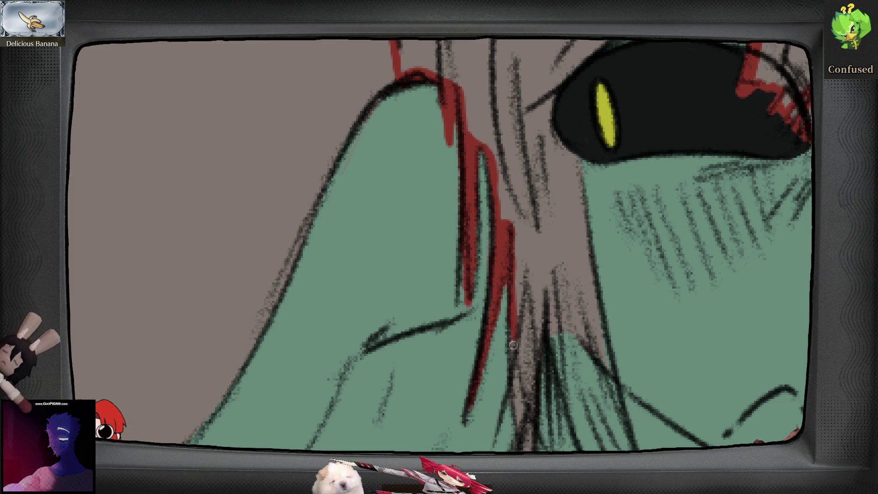
scroll(515, 320, down, 3)
- Trace the red strands along the neck and up to the bangs between the eyes
mouse_move(510, 348)
mouse_down()
mouse_move(508, 311)
mouse_move(498, 356)
mouse_move(462, 417)
mouse_move(517, 419)
mouse_move(522, 301)
mouse_up()
scroll(522, 298, up, 2)
mouse_move(514, 333)
mouse_down()
mouse_move(517, 280)
mouse_move(534, 378)
mouse_move(523, 276)
mouse_move(539, 359)
mouse_move(536, 246)
mouse_move(545, 300)
mouse_up()
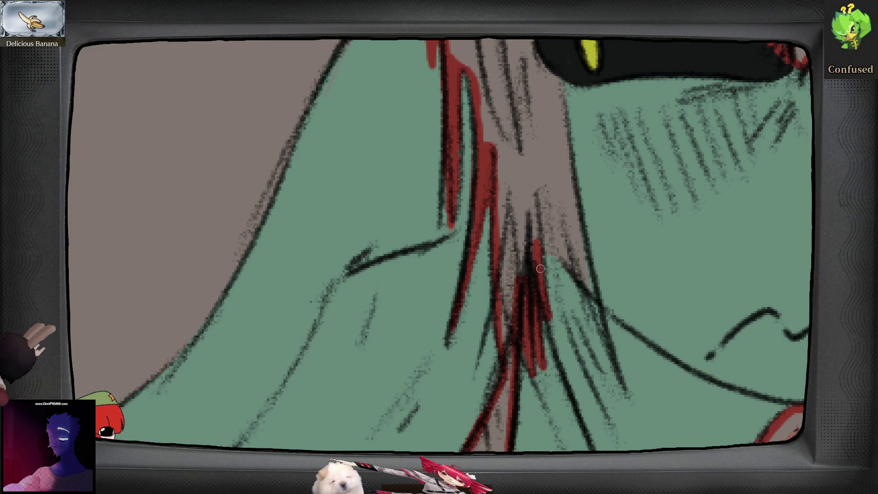
mouse_move(541, 250)
mouse_down()
mouse_move(551, 279)
mouse_move(495, 239)
mouse_move(510, 276)
mouse_up()
drag(496, 238, 533, 332)
mouse_move(514, 293)
mouse_down()
mouse_move(563, 371)
mouse_move(546, 337)
mouse_up()
mouse_move(513, 259)
mouse_down()
mouse_move(560, 341)
mouse_move(540, 266)
mouse_move(538, 331)
mouse_up()
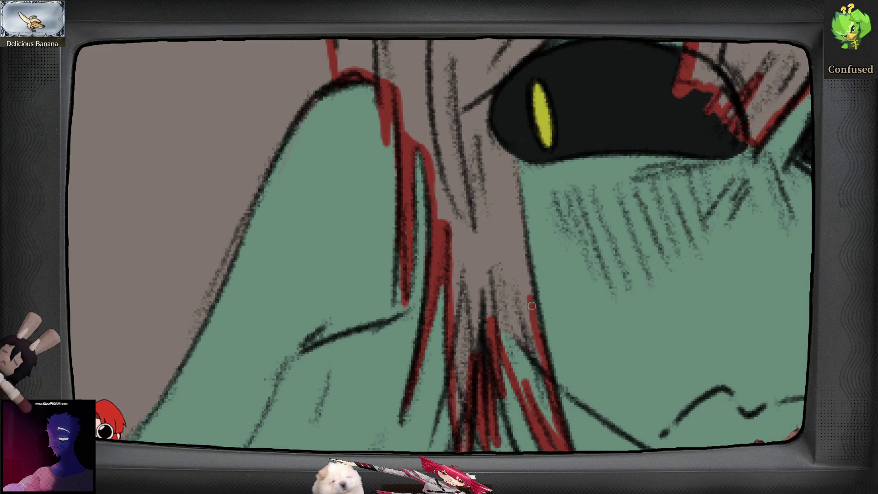
mouse_move(525, 245)
mouse_down()
mouse_move(529, 310)
mouse_move(520, 229)
mouse_move(493, 207)
mouse_move(495, 160)
mouse_move(477, 262)
mouse_move(500, 227)
mouse_move(490, 238)
mouse_up()
mouse_move(457, 277)
mouse_down()
mouse_move(523, 221)
mouse_move(578, 139)
mouse_move(558, 176)
mouse_up()
scroll(499, 333, down, 5)
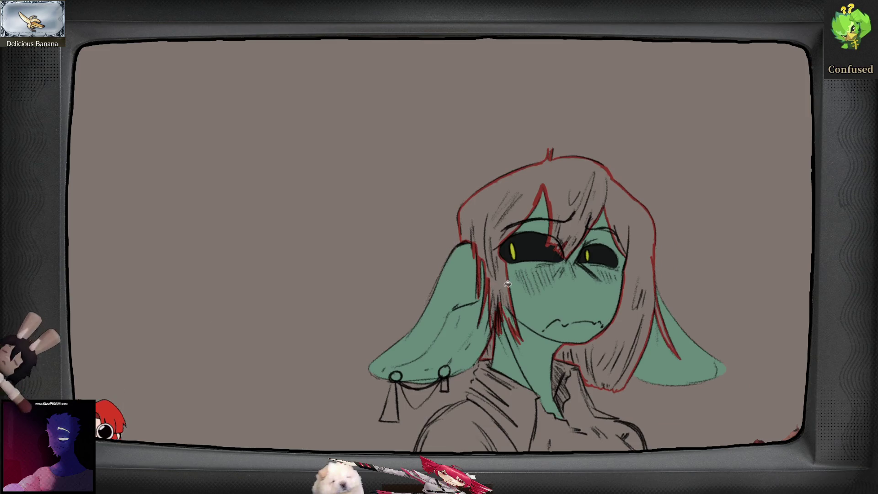
- Bucket-fill the hair solid red, then zoom out and mirror the canvas to review
click(523, 299)
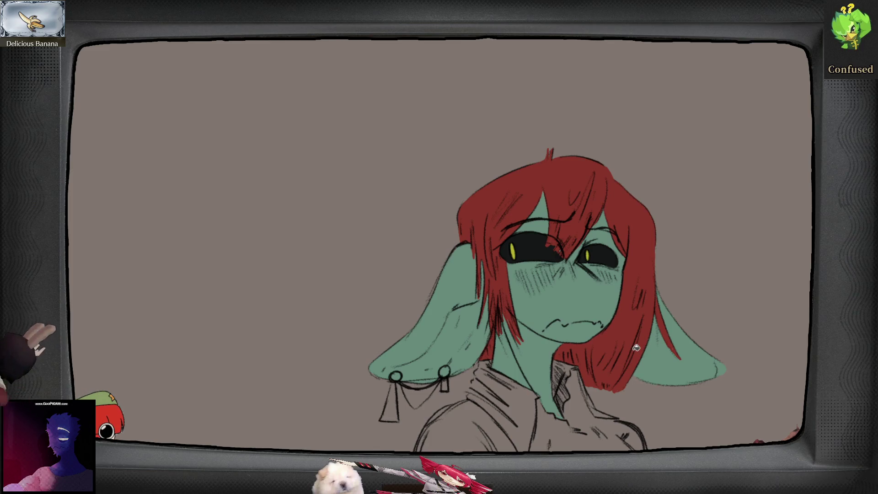
scroll(637, 348, up, 2)
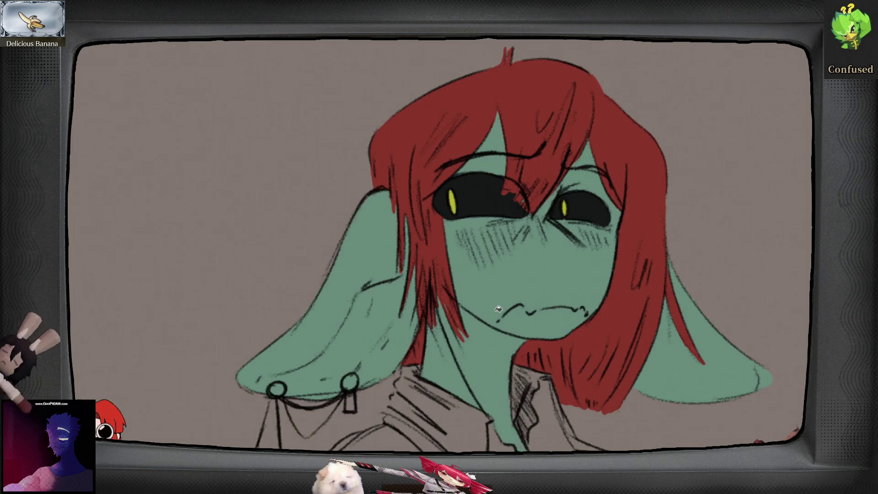
scroll(496, 343, down, 5)
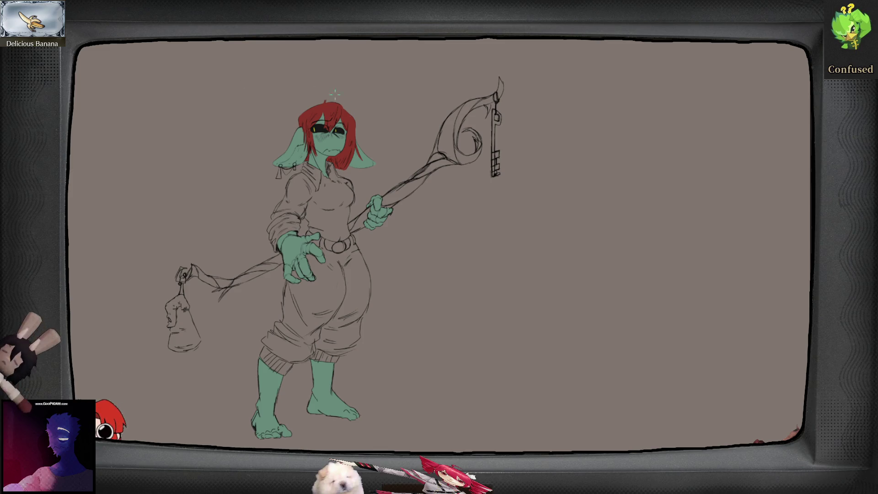
scroll(355, 167, up, 2)
scroll(356, 168, up, 1)
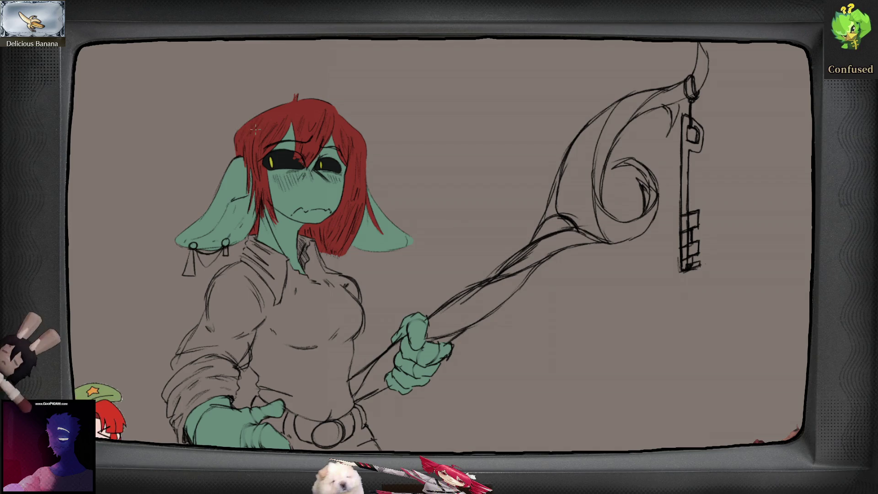
key(m)
key(m)
scroll(350, 105, down, 3)
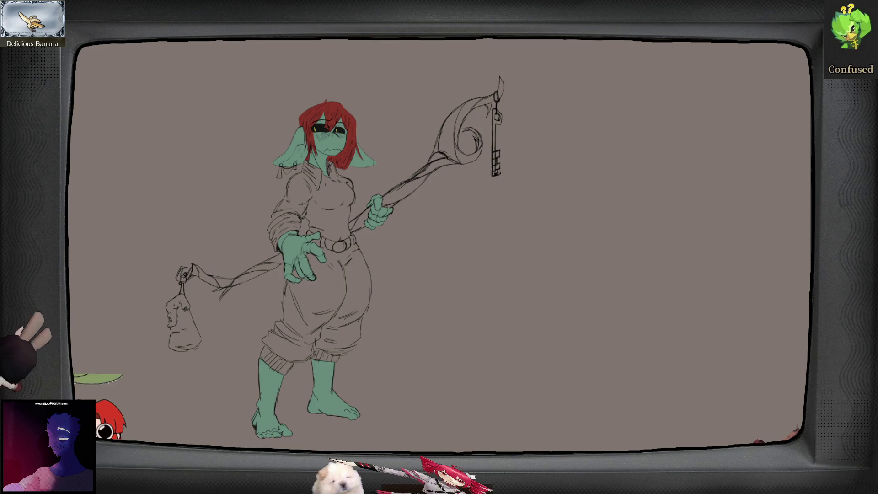
- Paint brown along the inside of the shoulder and rolled sleeve edges
scroll(433, 248, up, 5)
scroll(374, 197, up, 2)
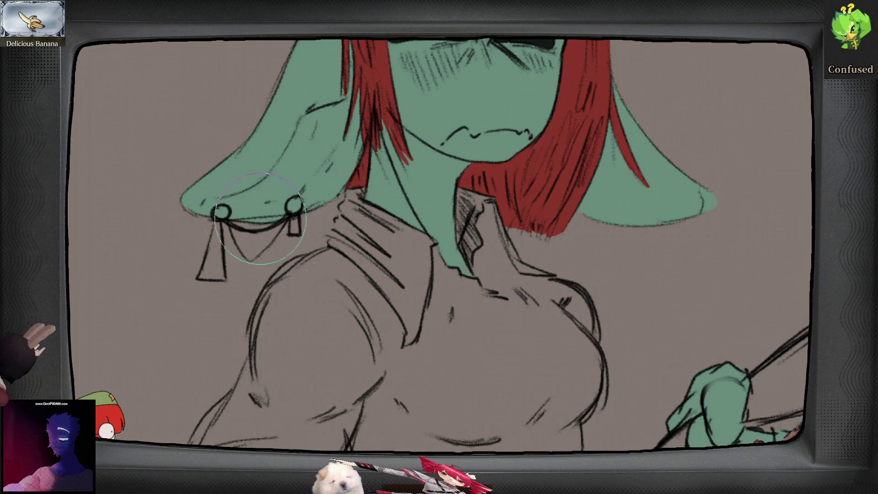
mouse_move(433, 404)
mouse_down()
mouse_move(458, 321)
mouse_move(469, 324)
mouse_up()
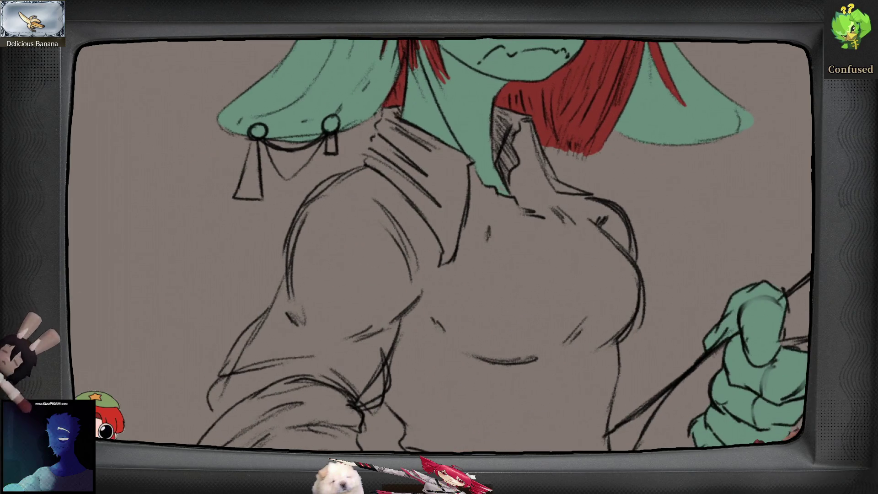
mouse_move(359, 196)
mouse_down()
mouse_move(372, 246)
mouse_move(509, 314)
mouse_up()
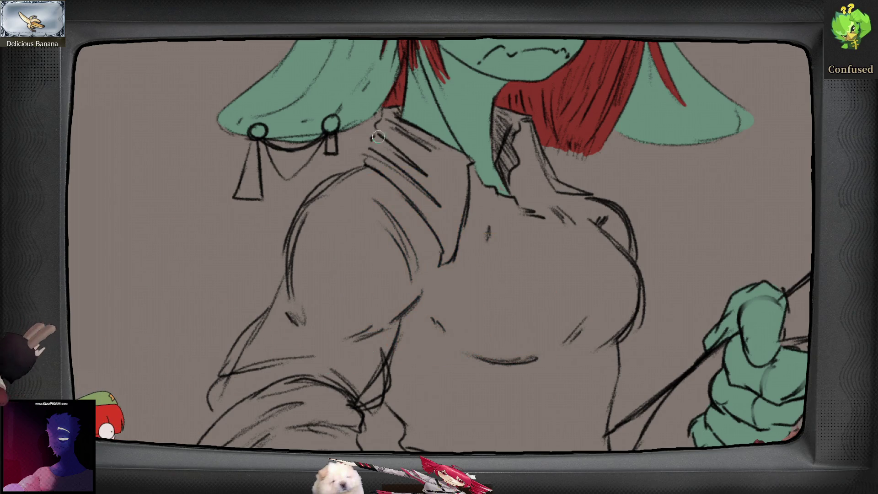
scroll(400, 119, up, 5)
mouse_move(403, 101)
mouse_down()
mouse_move(374, 106)
mouse_move(380, 99)
mouse_move(354, 142)
mouse_move(344, 194)
mouse_move(333, 203)
mouse_move(336, 251)
mouse_move(343, 206)
mouse_move(408, 147)
mouse_move(331, 177)
mouse_move(269, 222)
mouse_move(233, 282)
mouse_move(216, 382)
mouse_up()
scroll(216, 382, down, 2)
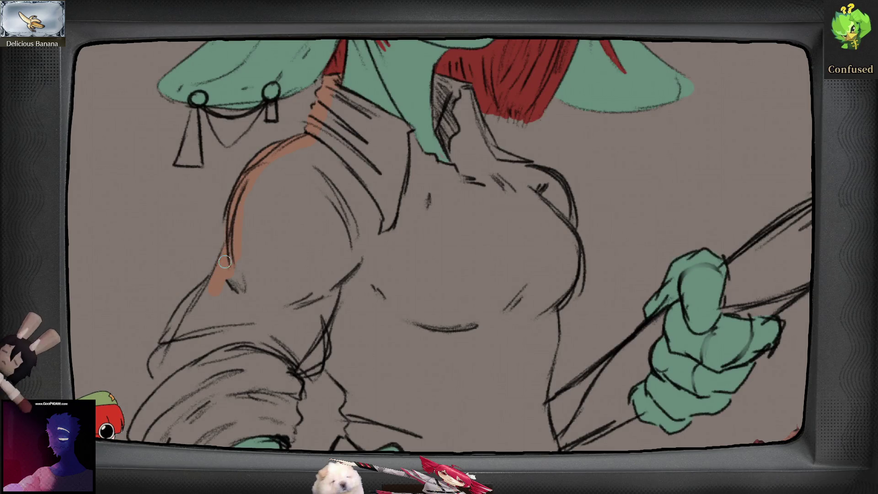
mouse_move(211, 310)
mouse_down()
mouse_move(349, 192)
mouse_move(316, 205)
mouse_move(296, 255)
mouse_move(316, 221)
mouse_move(284, 270)
mouse_move(301, 287)
mouse_move(326, 280)
mouse_up()
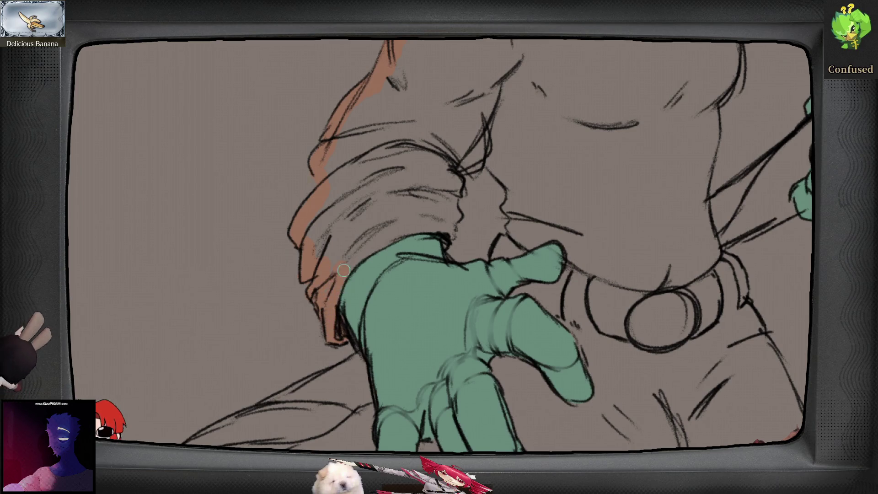
drag(348, 258, 432, 232)
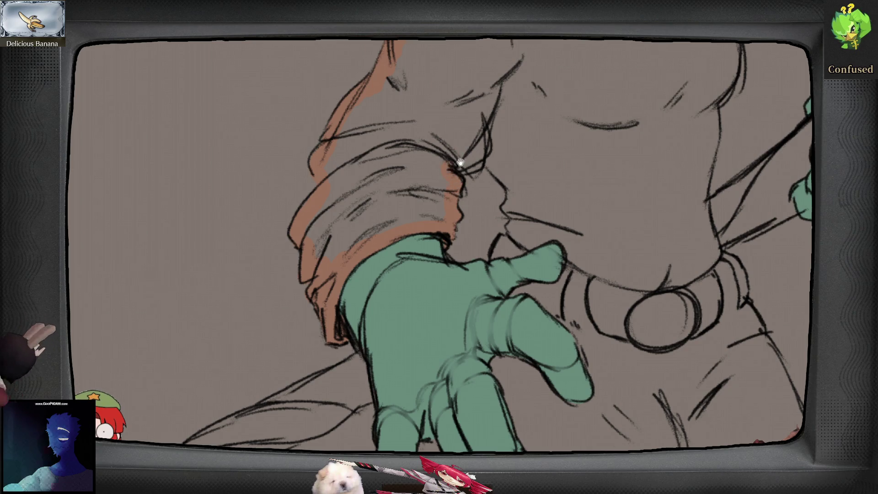
drag(461, 156, 436, 220)
drag(444, 170, 451, 197)
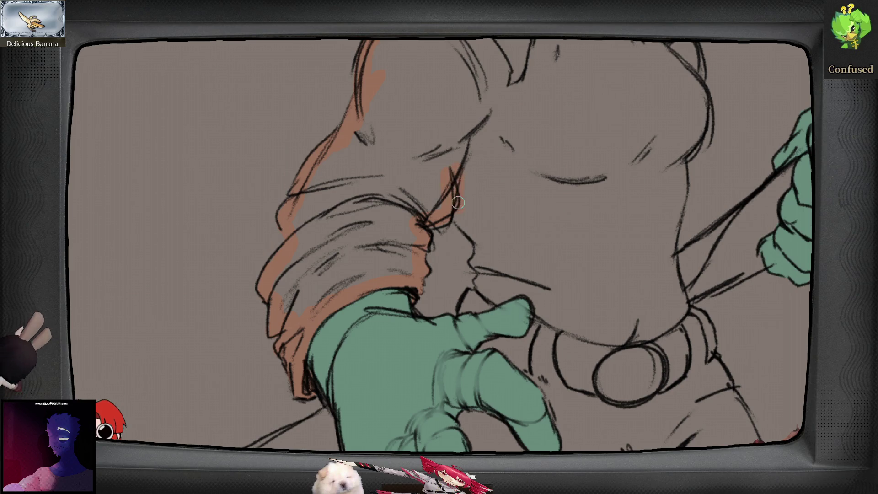
- Trace brown along the torso edge, the shirt's right side and the collar
mouse_move(466, 227)
mouse_down()
mouse_move(484, 250)
mouse_move(483, 284)
mouse_move(585, 333)
mouse_move(556, 316)
mouse_move(617, 315)
mouse_move(645, 291)
mouse_move(631, 237)
mouse_up()
scroll(632, 237, up, 2)
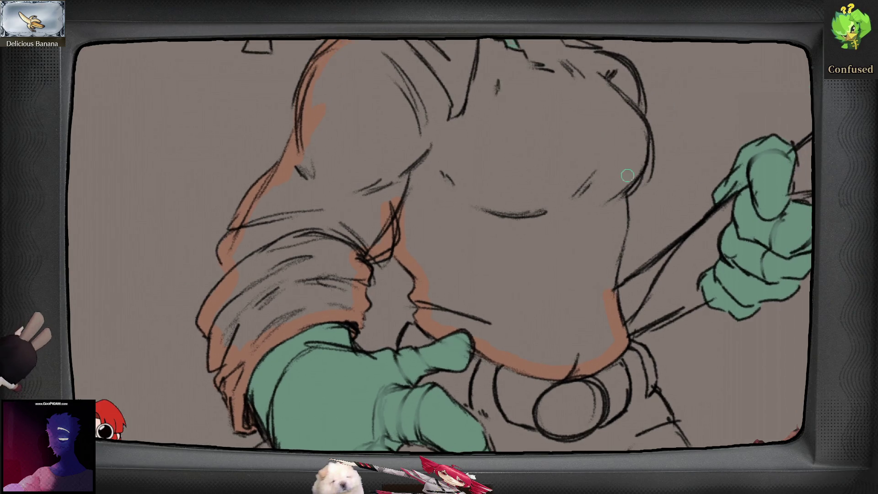
drag(632, 117, 637, 164)
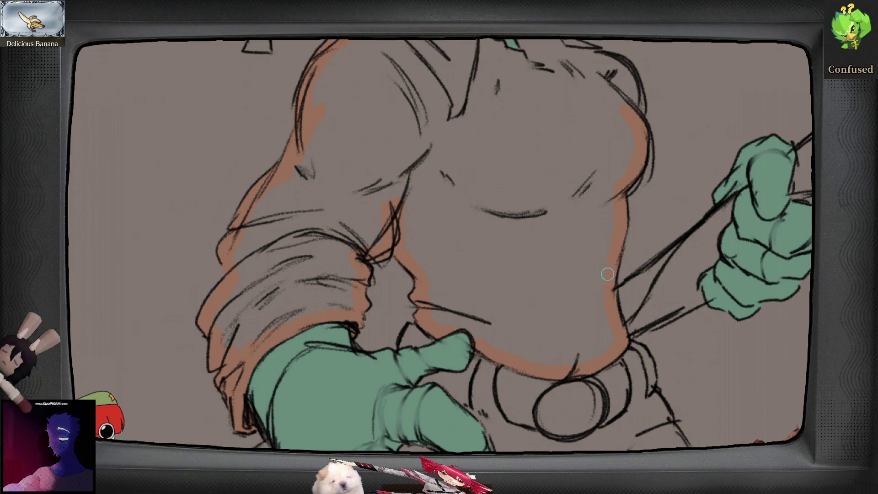
scroll(614, 266, up, 3)
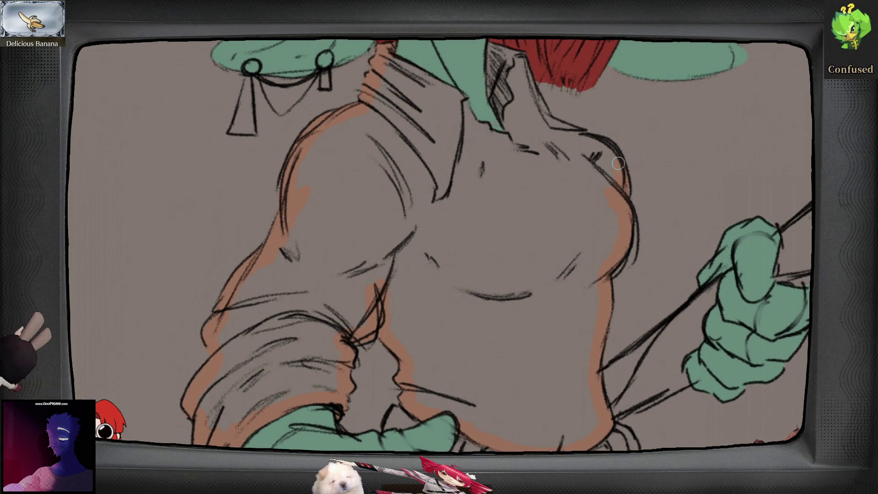
scroll(597, 143, up, 3)
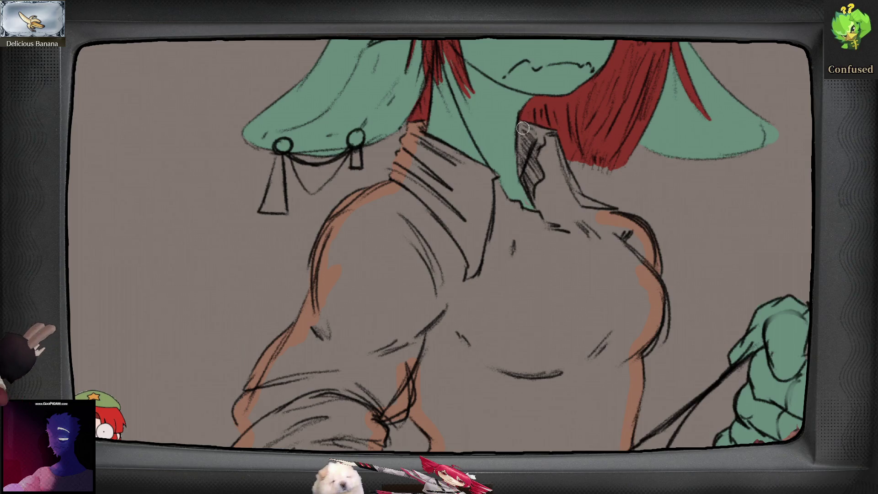
drag(525, 160, 537, 202)
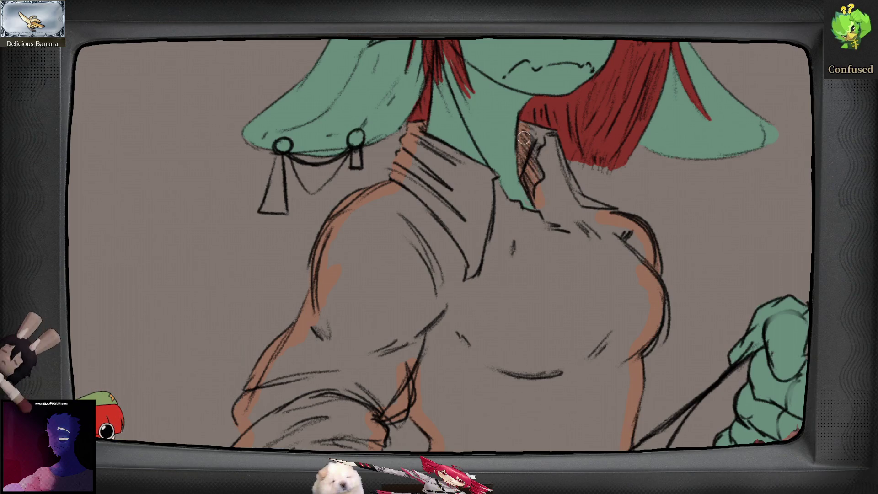
drag(558, 166, 549, 134)
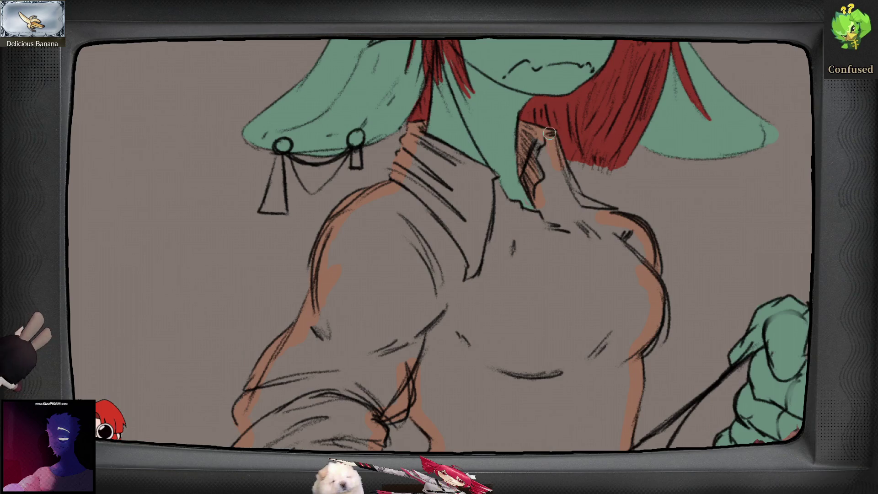
mouse_move(561, 164)
mouse_down()
mouse_move(587, 205)
mouse_move(607, 214)
mouse_up()
- Fill the shirt solid brown and extend the green neck colour into the collar
click(526, 304)
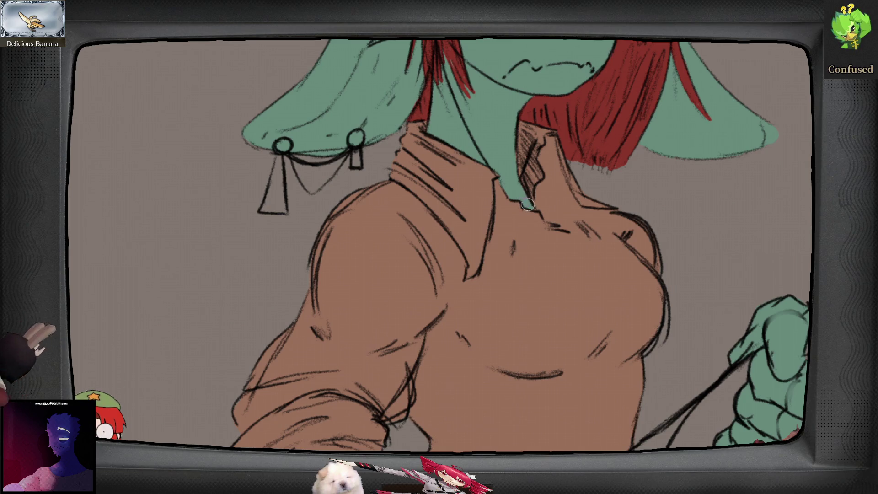
drag(529, 207, 526, 201)
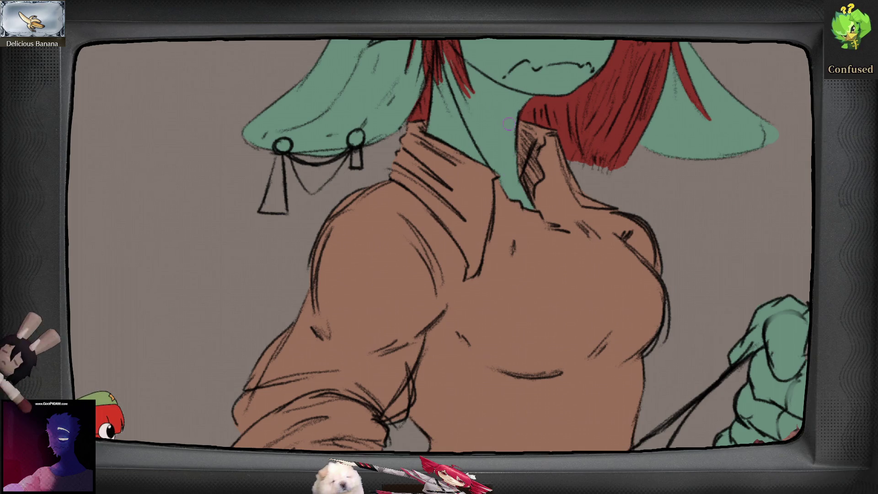
key(ctrl+0)
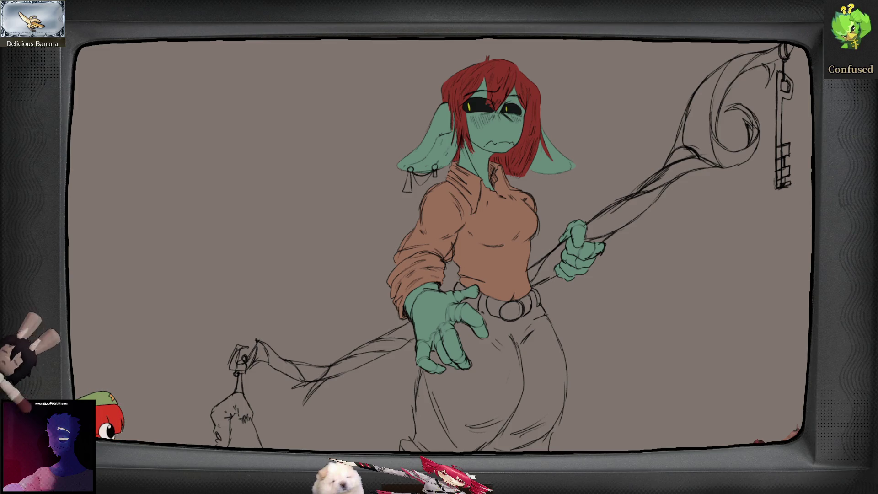
scroll(510, 200, up, 1)
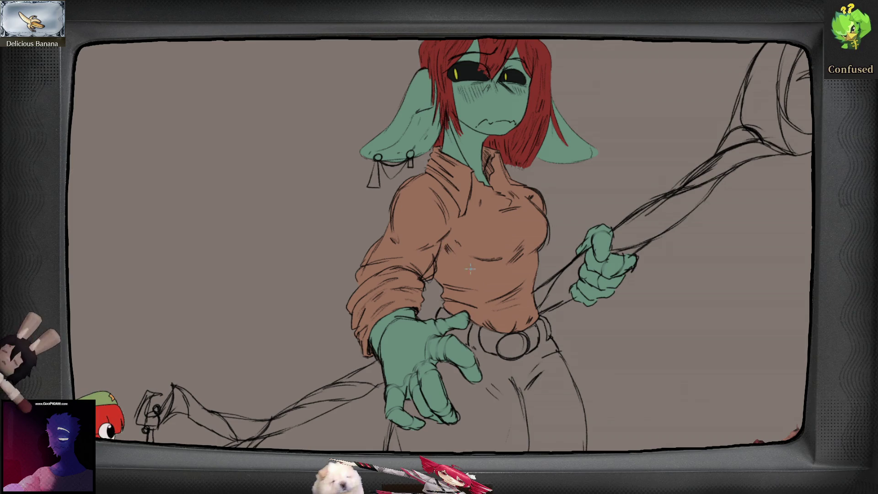
- Add dark hatching on the shirt shoulder and mirror the canvas to check proportions
mouse_move(418, 213)
mouse_down()
mouse_move(435, 191)
mouse_move(434, 211)
mouse_move(426, 199)
mouse_up()
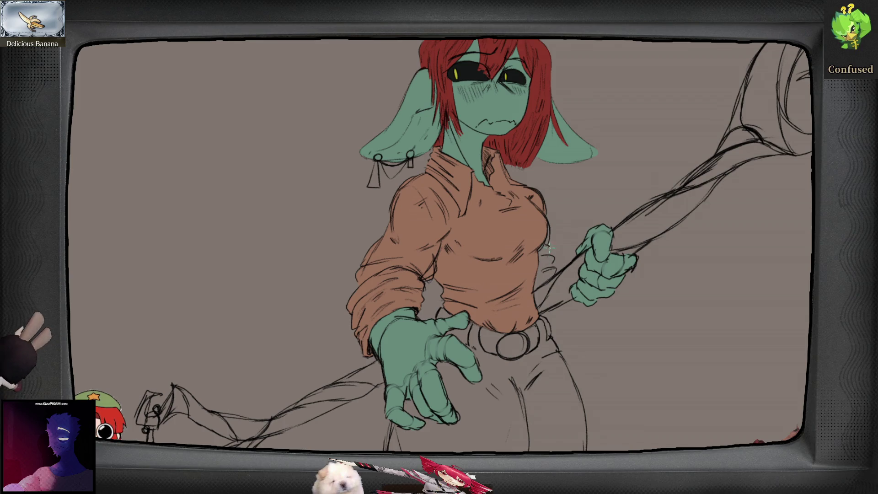
key(m)
key(m)
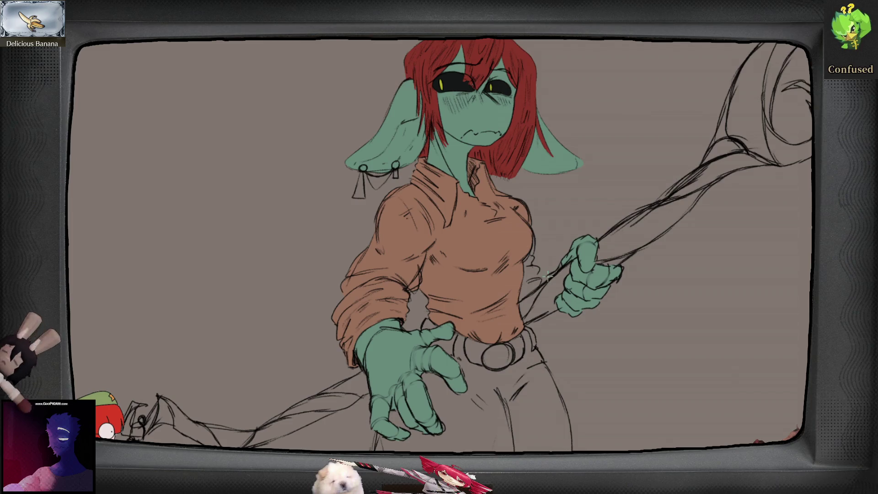
key(m)
key(m)
key(m)
key(m)
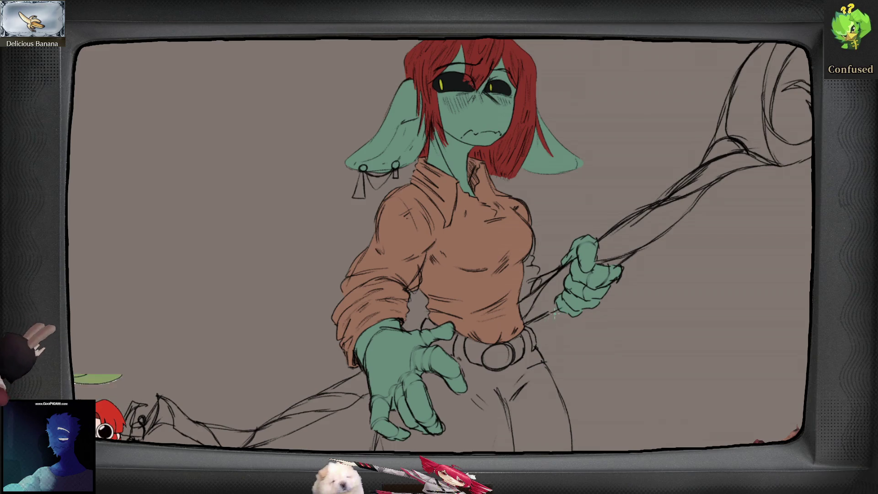
key(m)
key(m)
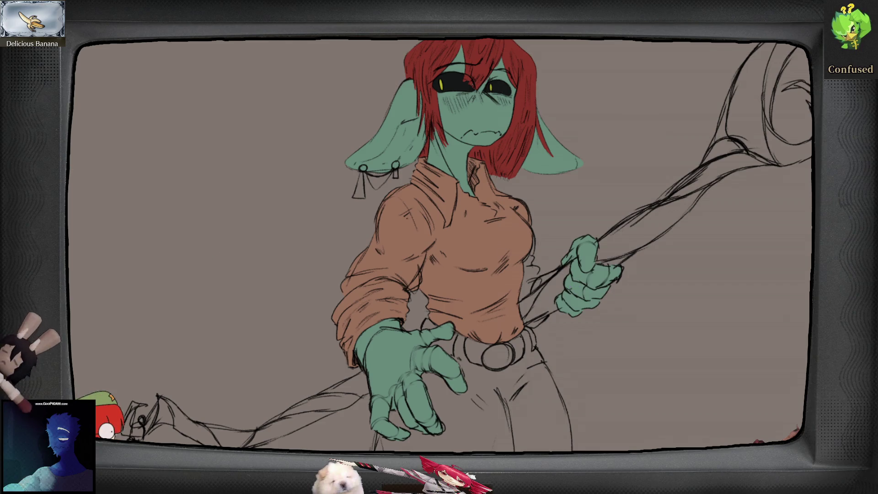
scroll(559, 288, up, 3)
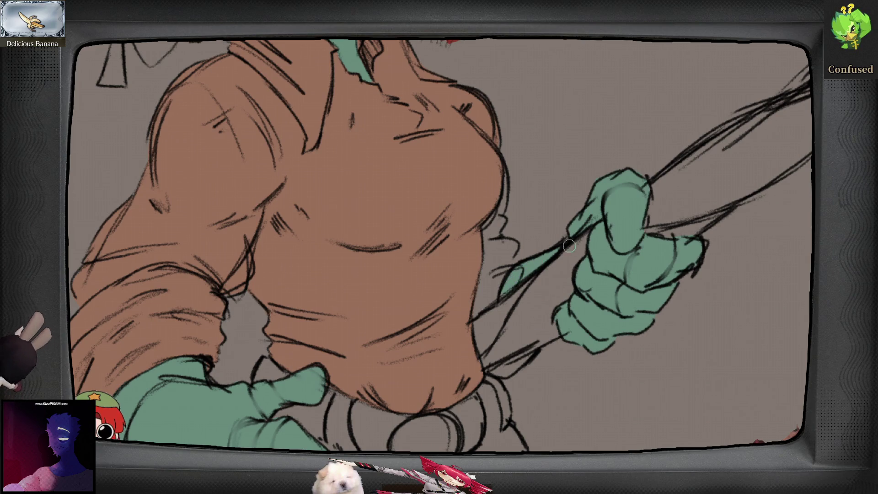
- Brush green over the forearm gap beside the staff hand, then mirror to review
mouse_move(530, 355)
mouse_down()
mouse_move(492, 373)
mouse_move(532, 353)
mouse_up()
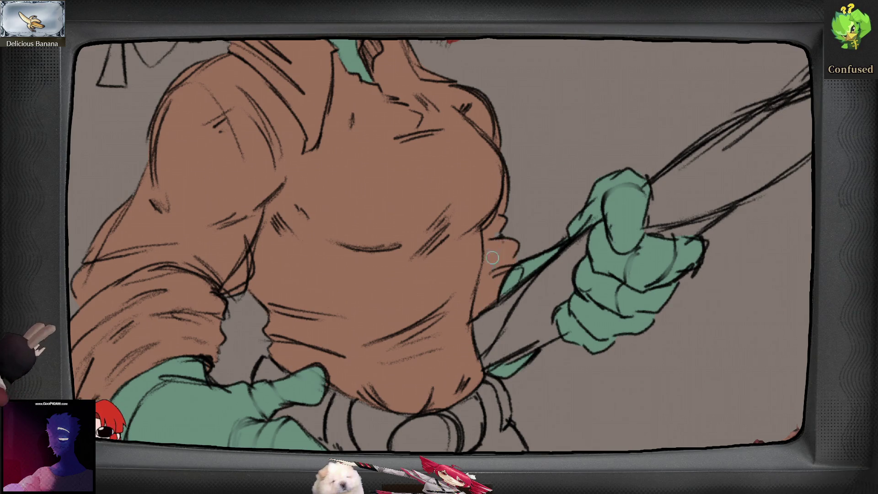
scroll(512, 246, down, 5)
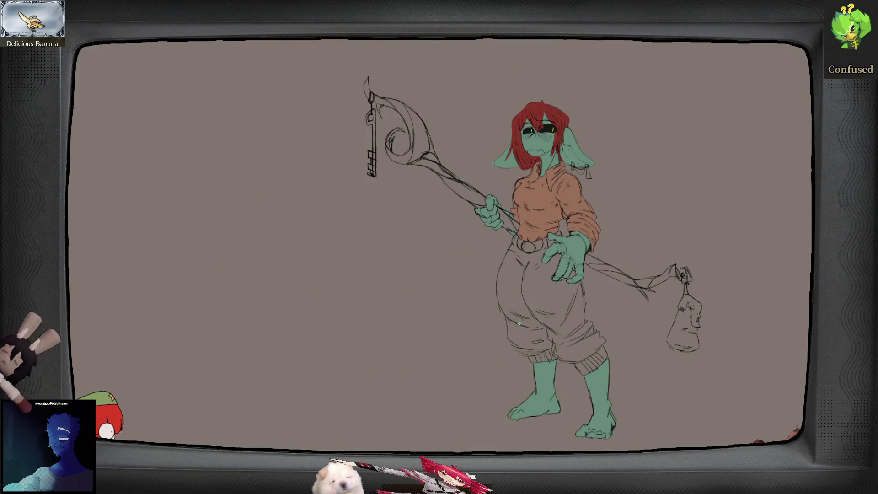
key(m)
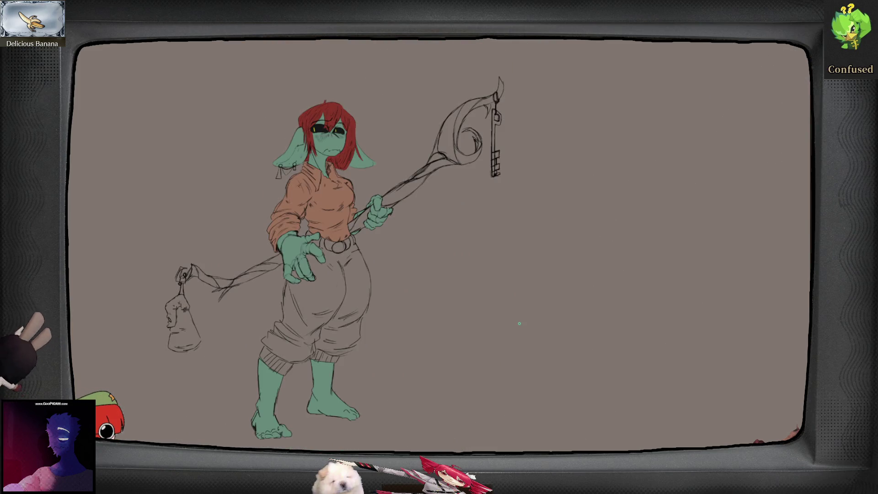
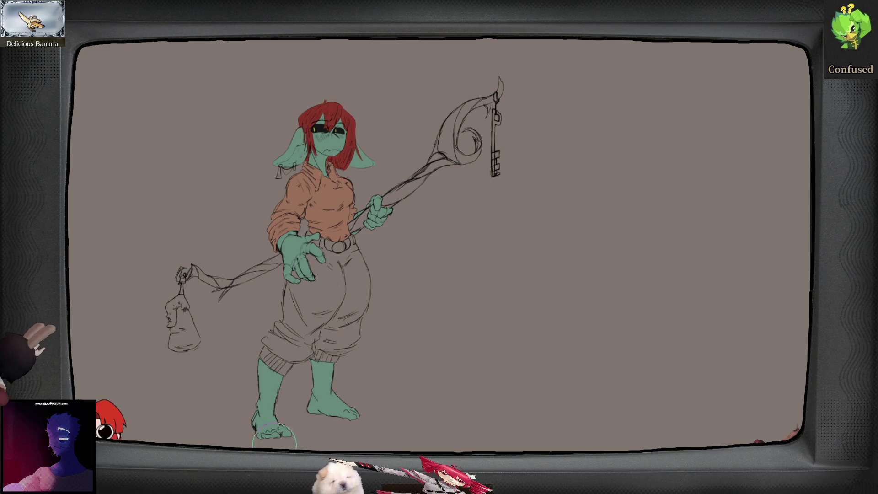
- Paint the legs and feet a darker green, replacing a lighter teal attempt
drag(276, 437, 275, 366)
mouse_move(323, 385)
mouse_down()
mouse_move(330, 411)
mouse_move(336, 366)
mouse_move(326, 348)
mouse_up()
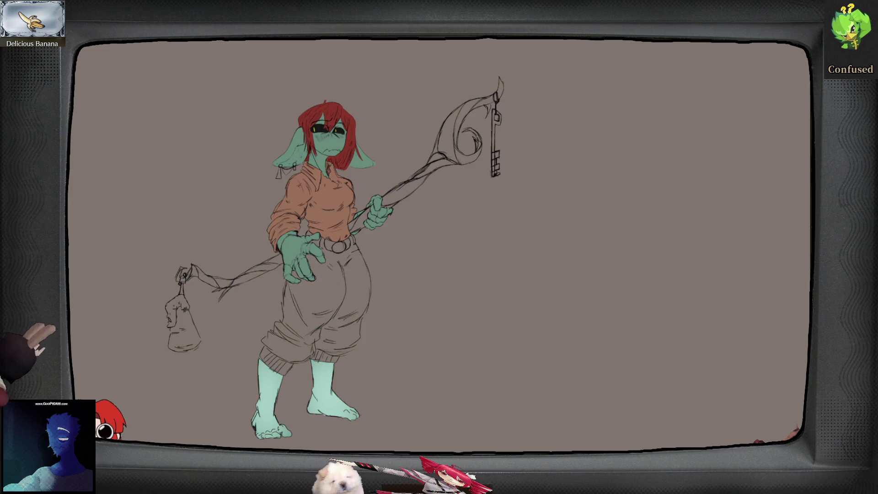
key(ctrl+z)
mouse_move(269, 402)
mouse_down()
mouse_move(271, 425)
mouse_move(255, 414)
mouse_move(271, 372)
mouse_move(333, 407)
mouse_move(329, 375)
mouse_move(348, 411)
mouse_up()
- Paint both hands and the left ear solid green, then mirror the canvas to check proportions
mouse_move(314, 293)
mouse_down()
mouse_move(292, 247)
mouse_move(315, 274)
mouse_move(283, 238)
mouse_move(305, 281)
mouse_up()
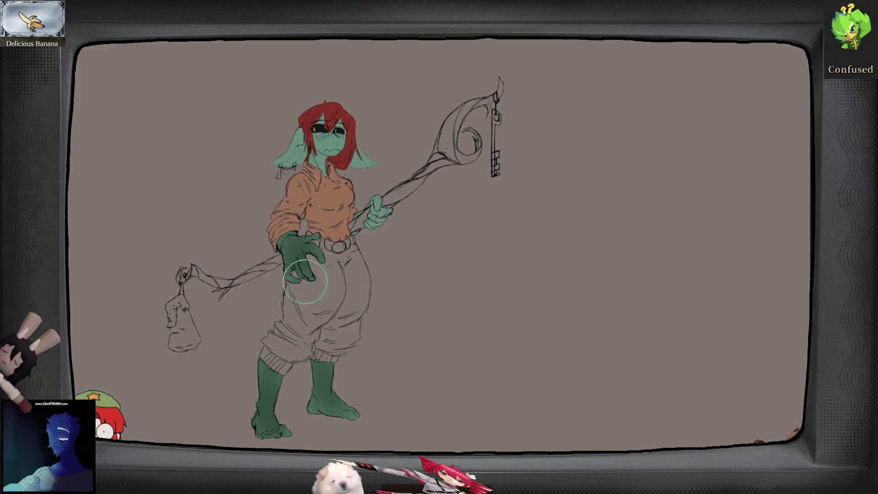
mouse_move(392, 246)
mouse_down()
mouse_move(393, 205)
mouse_move(374, 279)
mouse_move(368, 270)
mouse_move(380, 313)
mouse_up()
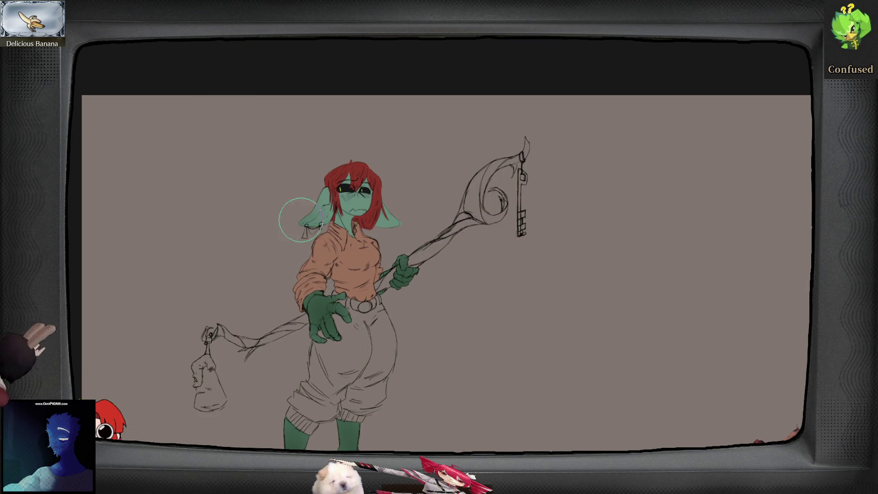
drag(296, 209, 312, 197)
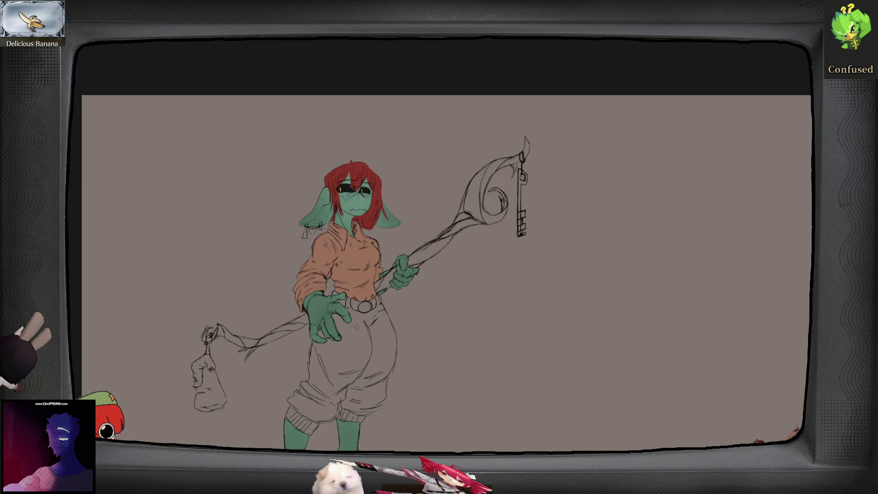
scroll(292, 352, down, 3)
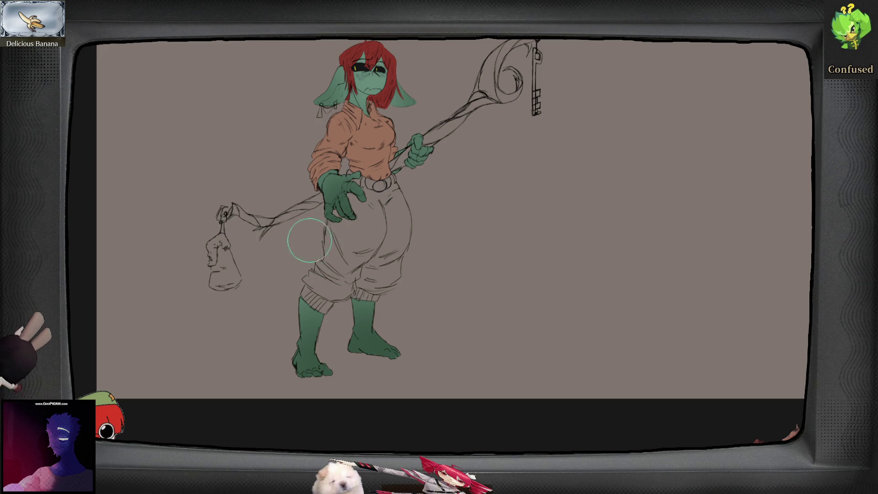
drag(449, 172, 450, 267)
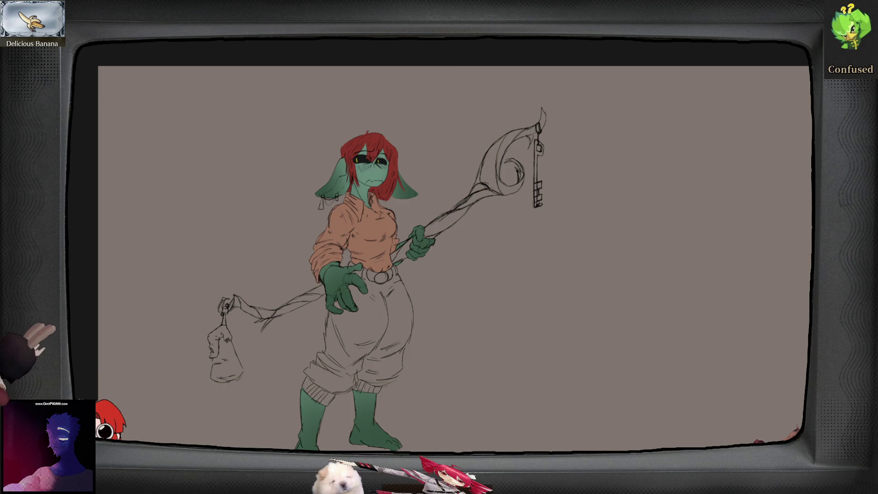
key(m)
key(m)
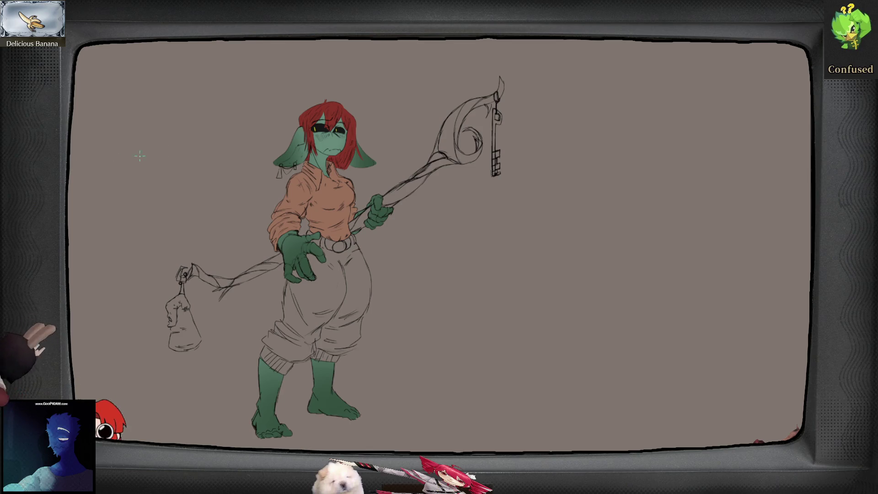
scroll(326, 164, up, 3)
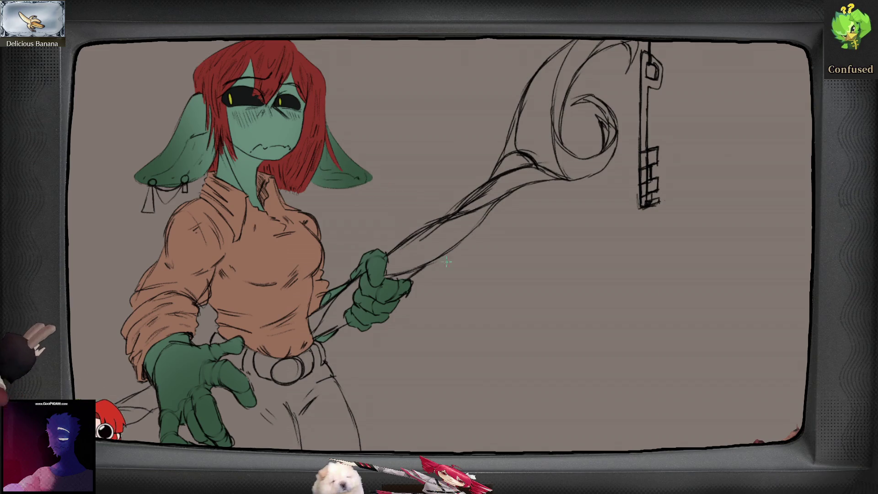
key(m)
key(minus)
key(minus)
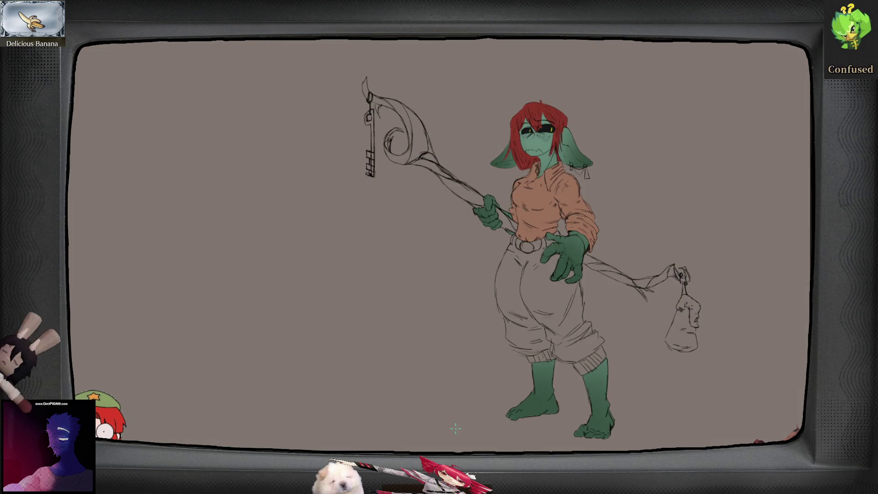
key(m)
key(m)
scroll(444, 426, up, 5)
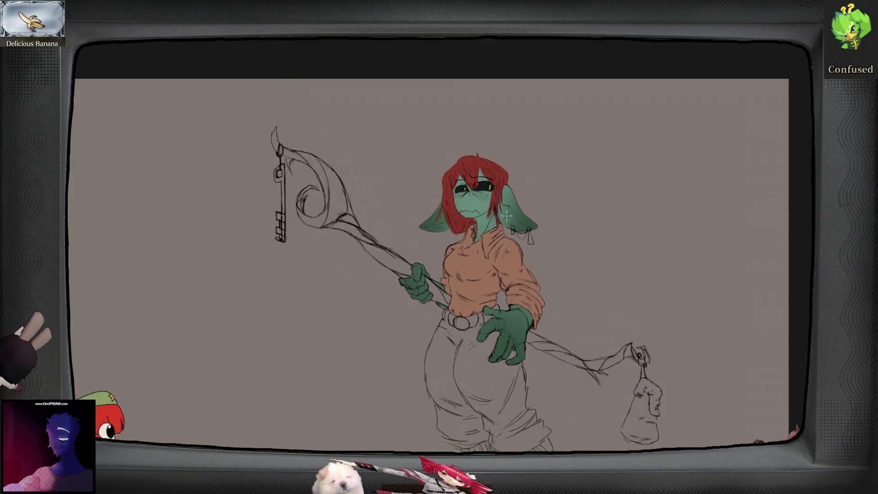
drag(485, 427, 470, 355)
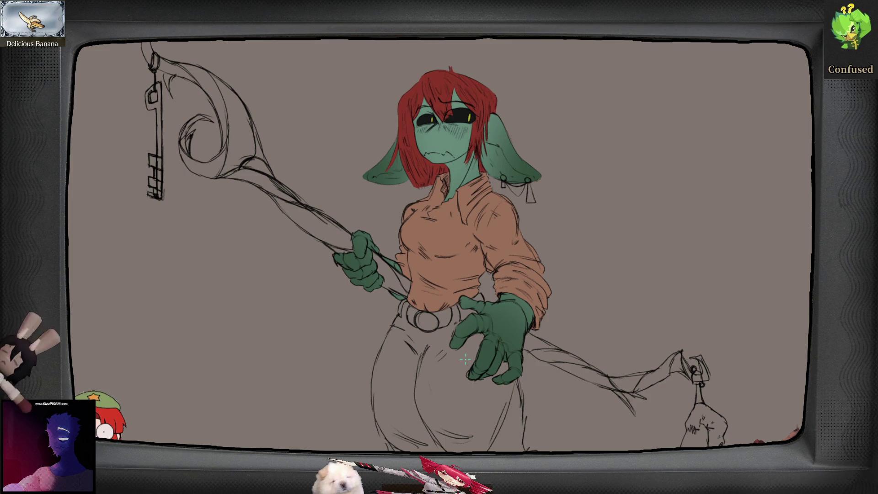
mouse_move(510, 389)
mouse_down()
mouse_move(526, 390)
mouse_move(516, 302)
mouse_up()
key(m)
key(2)
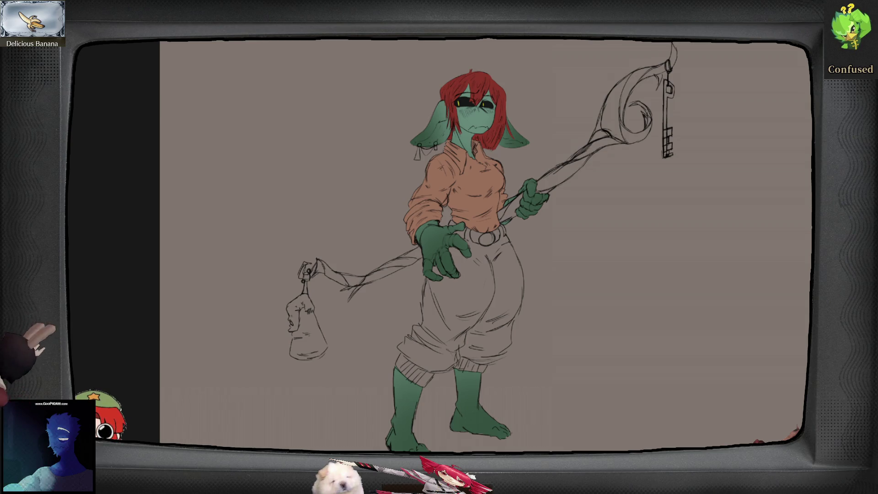
scroll(384, 207, up, 8)
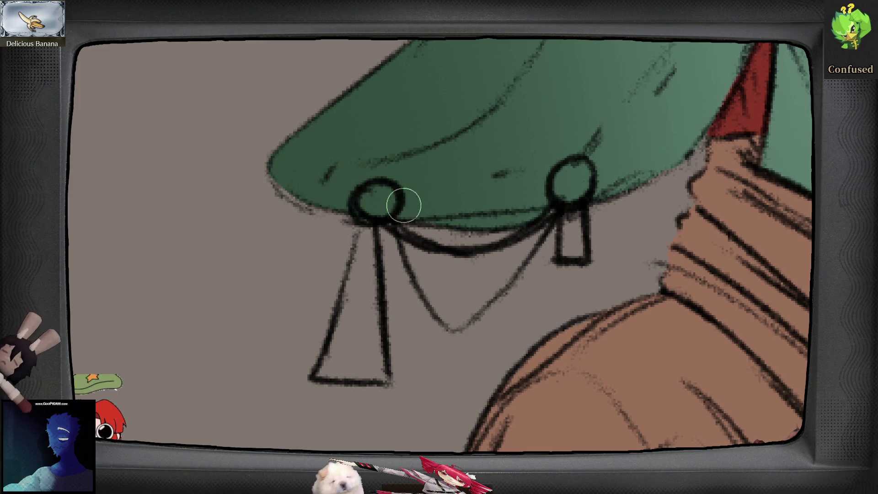
- Brush yellow-green into the left and right earrings after undoing a trial fill, then fit the view
click(377, 200)
key(ctrl+z)
mouse_move(373, 205)
mouse_down()
mouse_move(321, 374)
mouse_move(372, 376)
mouse_move(380, 336)
mouse_move(364, 320)
mouse_move(338, 361)
mouse_move(372, 357)
mouse_up()
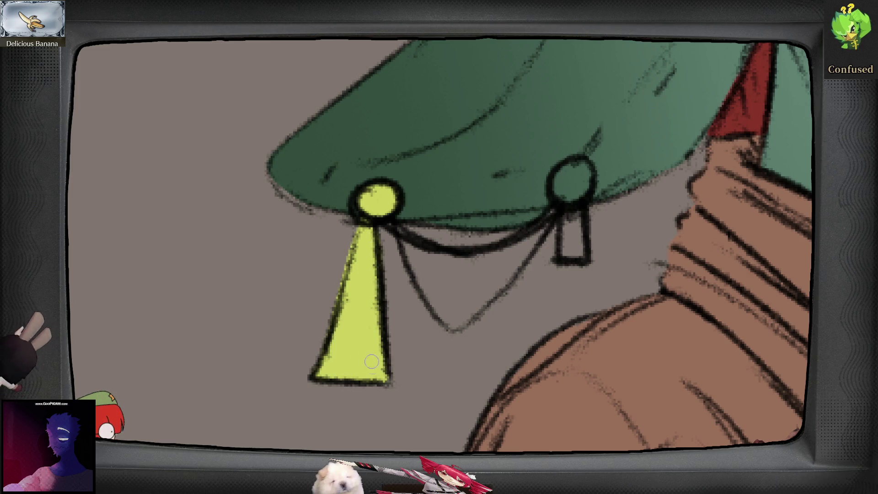
mouse_move(557, 203)
mouse_down()
mouse_move(587, 176)
mouse_move(568, 209)
mouse_move(576, 256)
mouse_up()
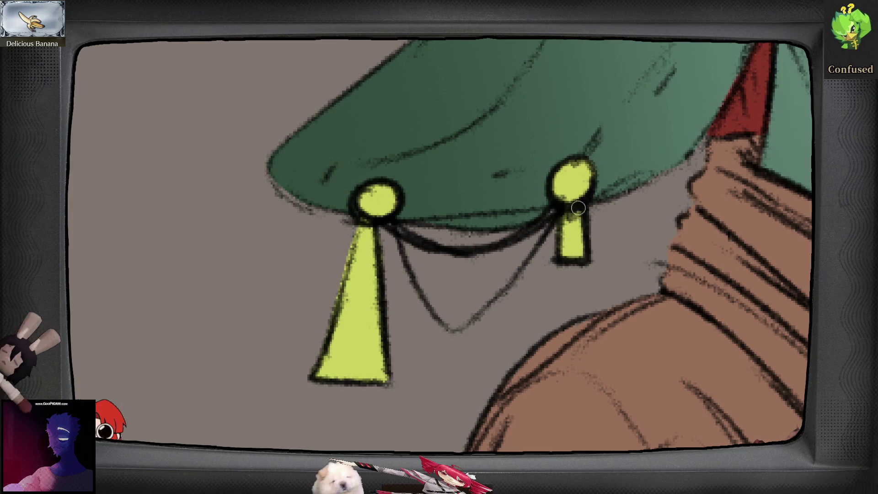
key(ctrl+0)
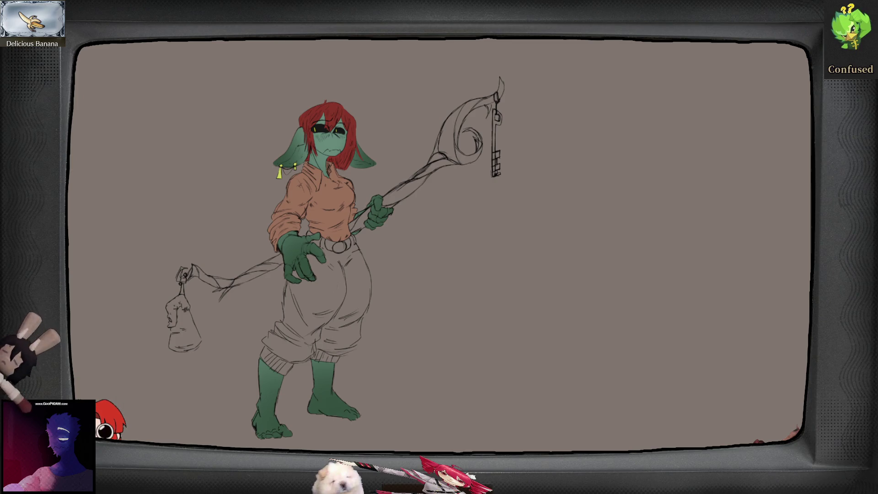
- Paint dark brown around the buckle ring and along the belt's right side, undoing a stray stroke
scroll(388, 284, up, 6)
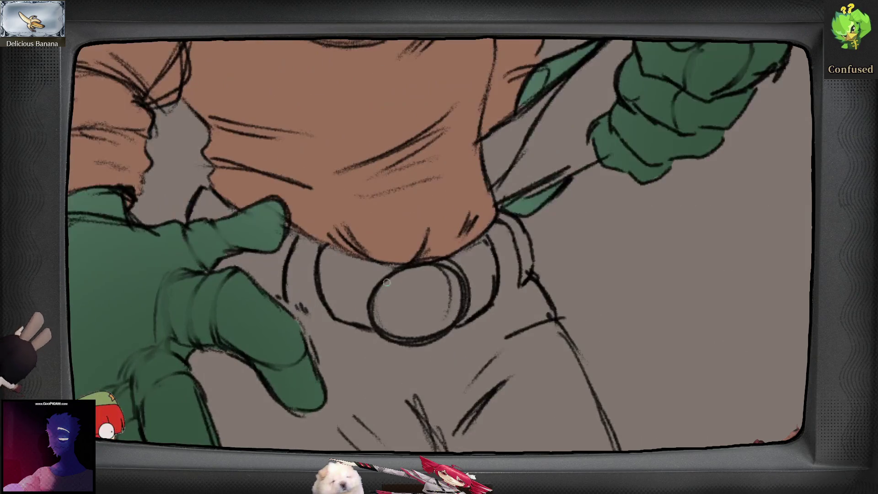
mouse_move(369, 292)
mouse_down()
mouse_move(364, 310)
mouse_move(359, 295)
mouse_up()
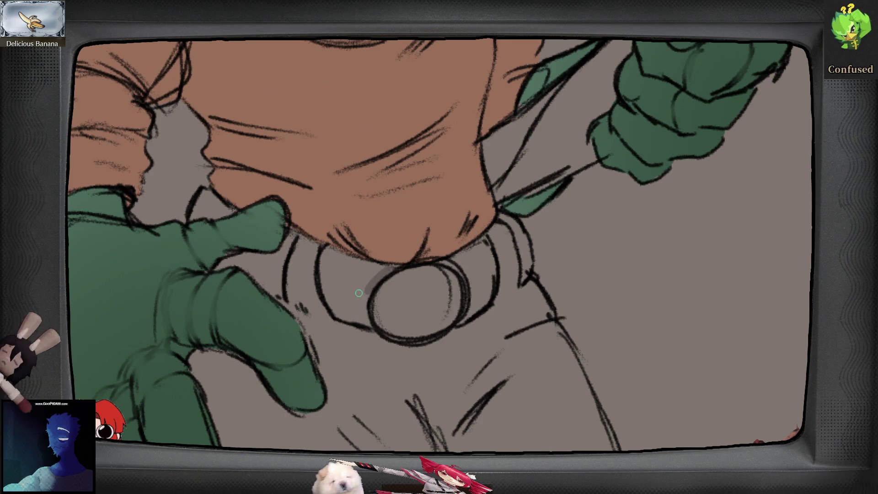
key(ctrl+z)
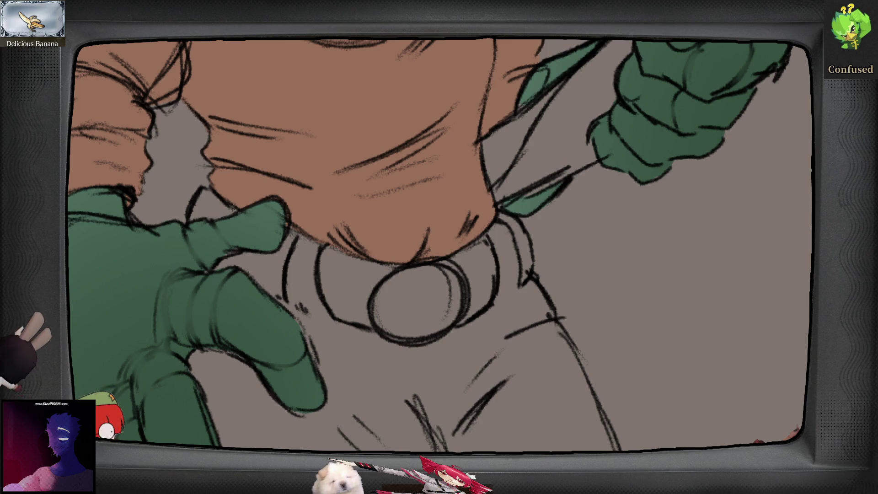
mouse_move(390, 268)
mouse_down()
mouse_move(327, 251)
mouse_move(323, 287)
mouse_move(365, 323)
mouse_up()
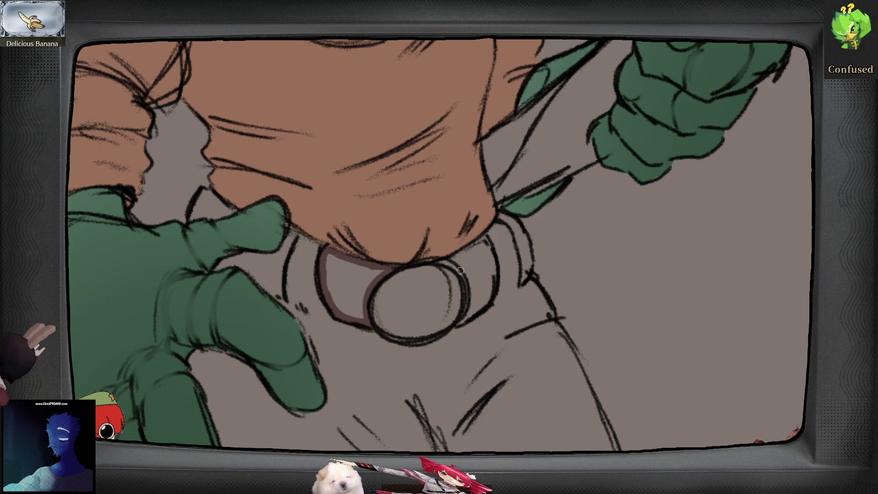
mouse_move(462, 320)
mouse_down()
mouse_move(470, 295)
mouse_move(449, 264)
mouse_up()
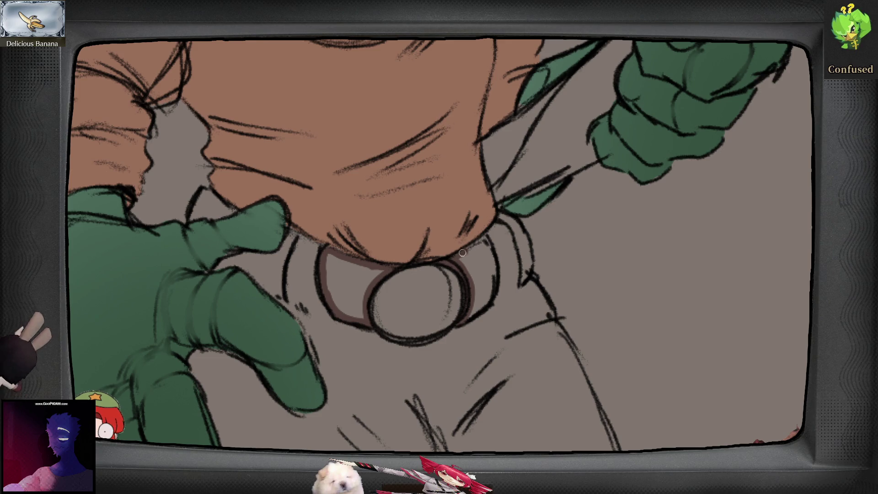
mouse_move(489, 252)
mouse_down()
mouse_move(481, 314)
mouse_move(471, 316)
mouse_up()
mouse_move(498, 211)
mouse_down()
mouse_move(512, 221)
mouse_move(530, 268)
mouse_move(503, 216)
mouse_up()
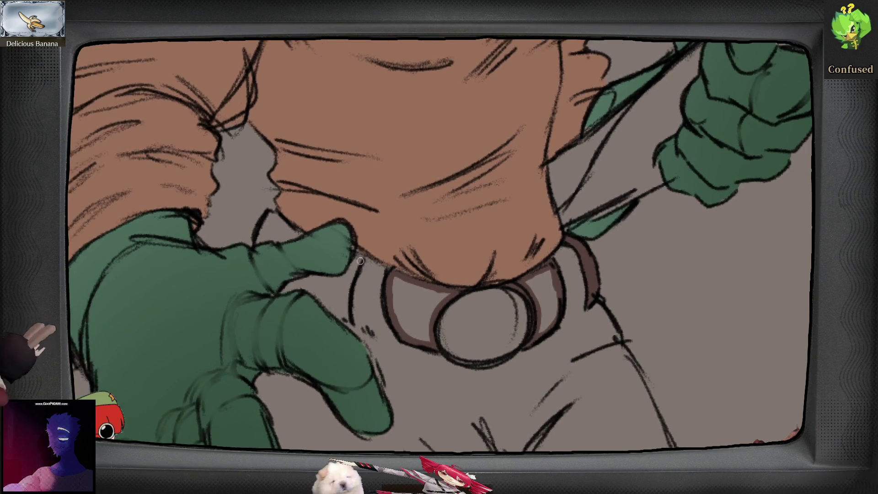
- Paint the belt's left edge beside the glove tip dark brown, then review the whole figure
mouse_move(359, 256)
mouse_down()
mouse_move(348, 319)
mouse_move(319, 299)
mouse_move(326, 280)
mouse_move(347, 277)
mouse_move(339, 313)
mouse_move(336, 304)
mouse_up()
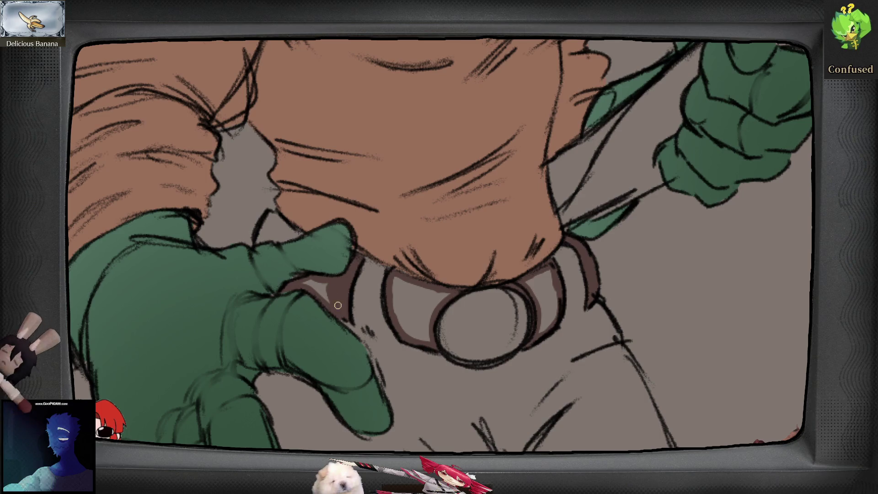
drag(293, 274, 348, 308)
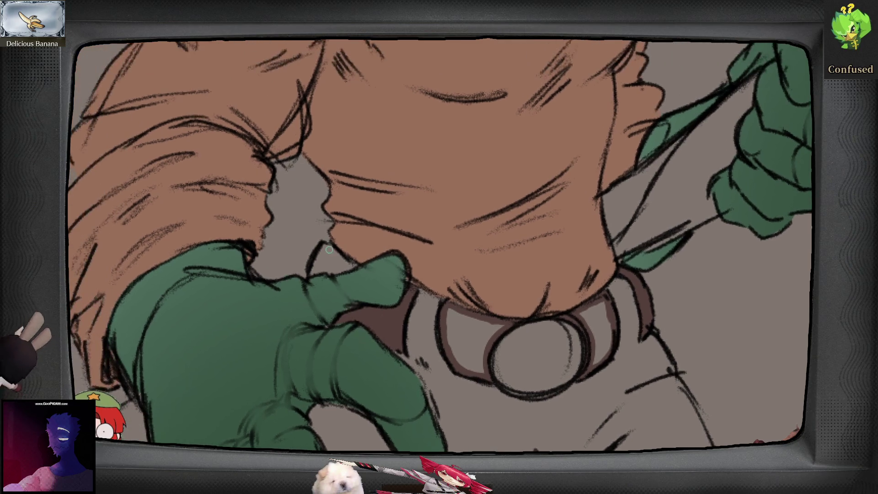
mouse_move(342, 258)
mouse_down()
mouse_move(359, 267)
mouse_move(313, 273)
mouse_move(343, 264)
mouse_up()
scroll(425, 310, down, 2)
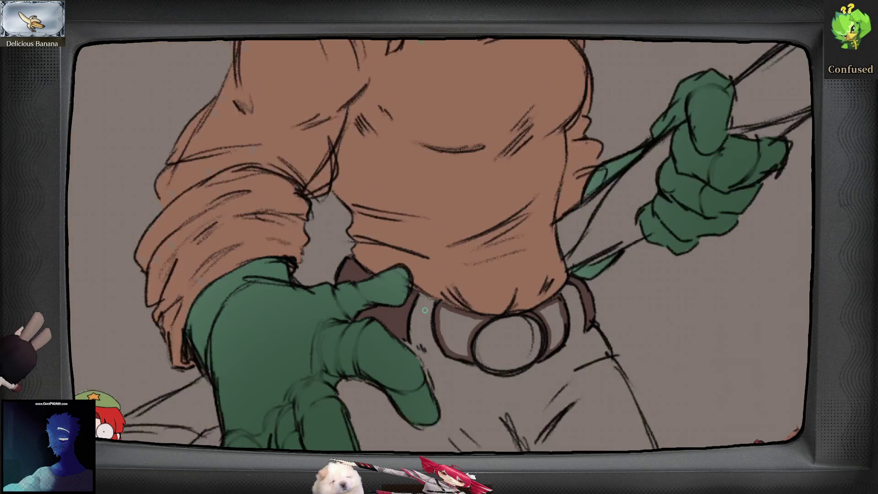
key(ctrl+0)
key(h)
key(h)
scroll(327, 243, up, 1)
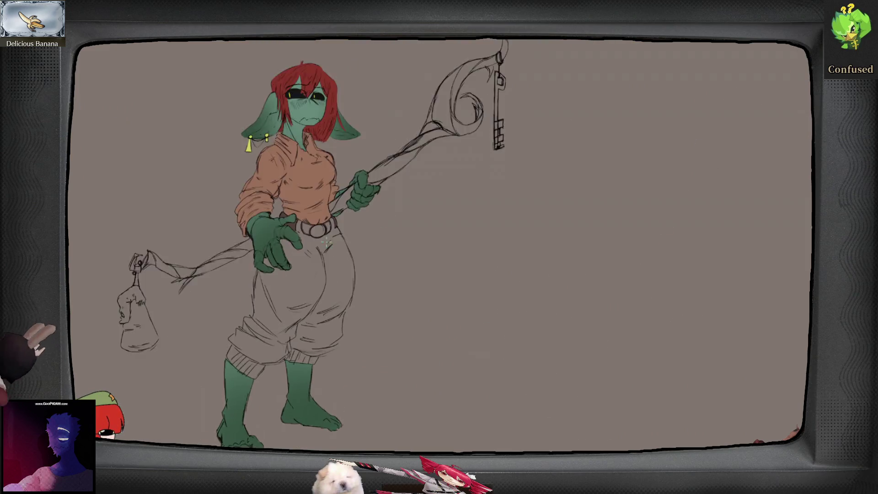
- Sample the orange shirt colour, then zoom and pan onto the glove, buckle and trousers
scroll(327, 243, up, 3)
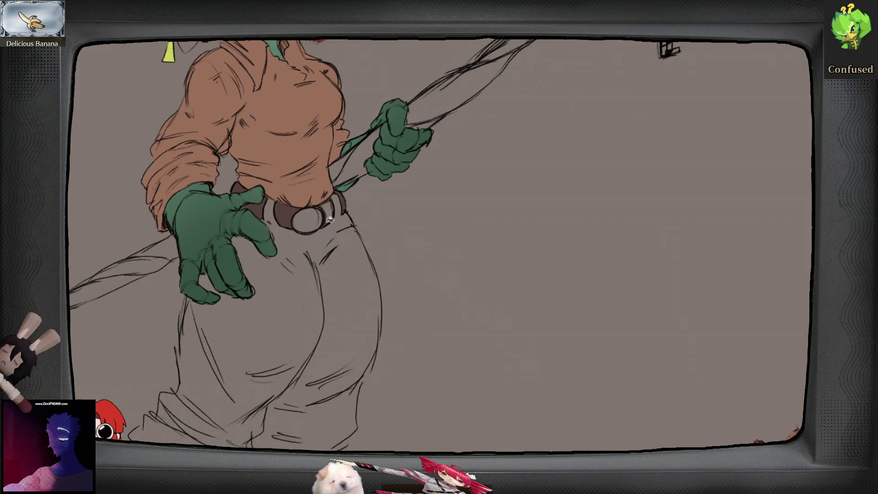
key(h)
key(h)
key(ctrl+0)
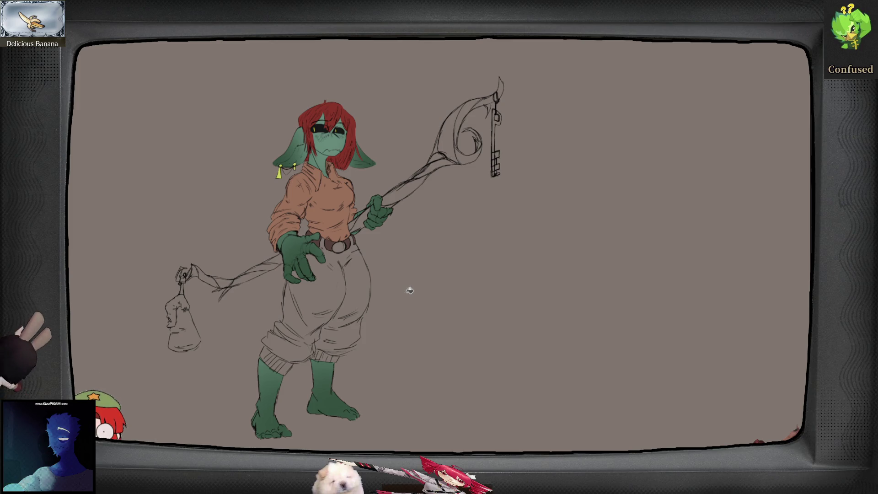
alt+click(337, 199)
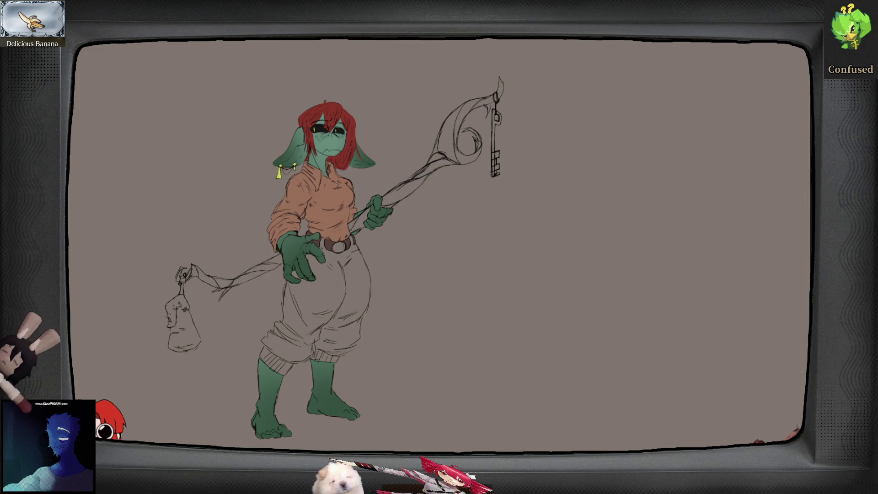
scroll(396, 247, up, 4)
drag(396, 247, 411, 243)
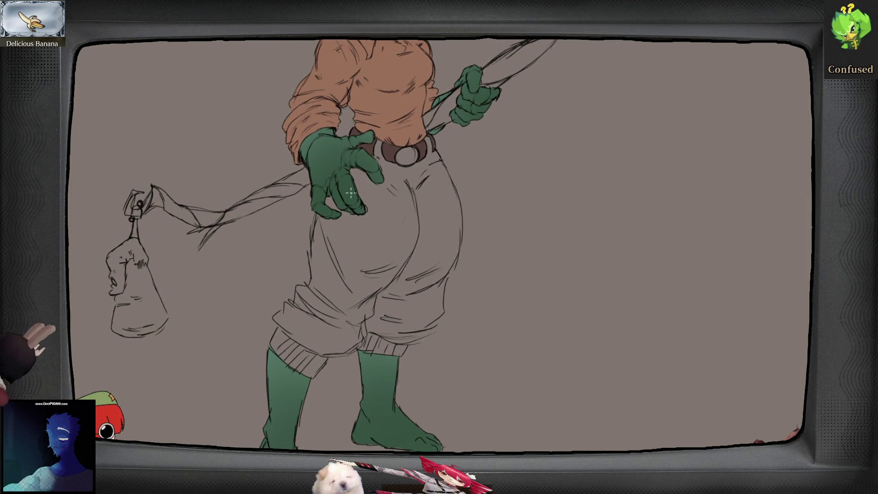
scroll(355, 113, up, 5)
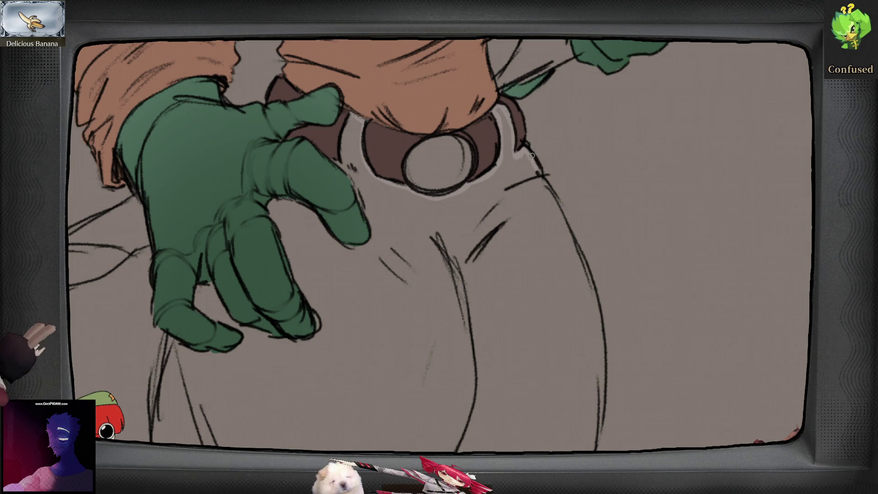
- Paint light highlights down the right trouser leg and along the hem, down to the cuffs
mouse_move(552, 196)
mouse_down()
mouse_move(597, 326)
mouse_move(571, 244)
mouse_move(567, 376)
mouse_up()
mouse_move(567, 376)
mouse_down()
mouse_move(569, 323)
mouse_move(553, 351)
mouse_up()
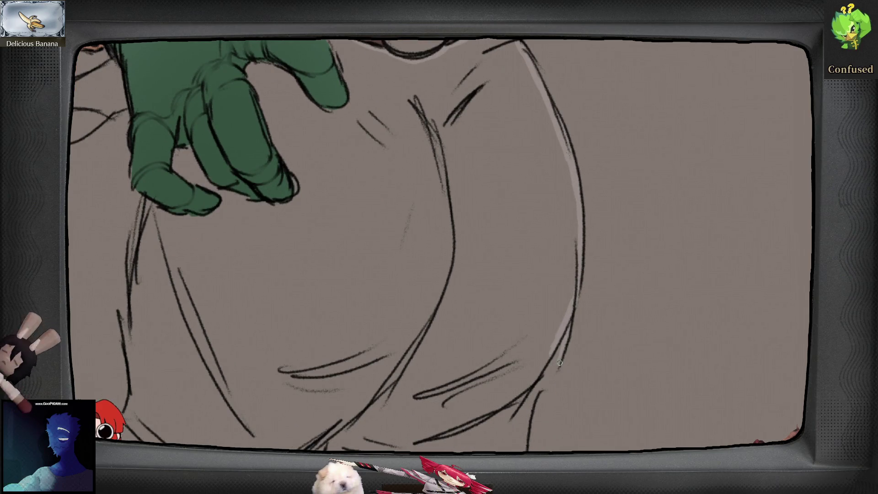
mouse_move(536, 398)
mouse_down()
mouse_move(554, 340)
mouse_move(546, 432)
mouse_move(539, 376)
mouse_up()
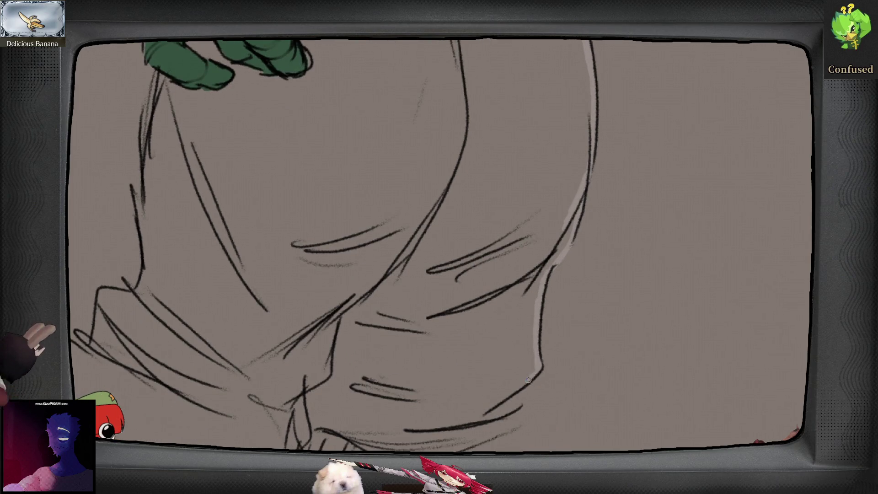
drag(519, 406, 525, 389)
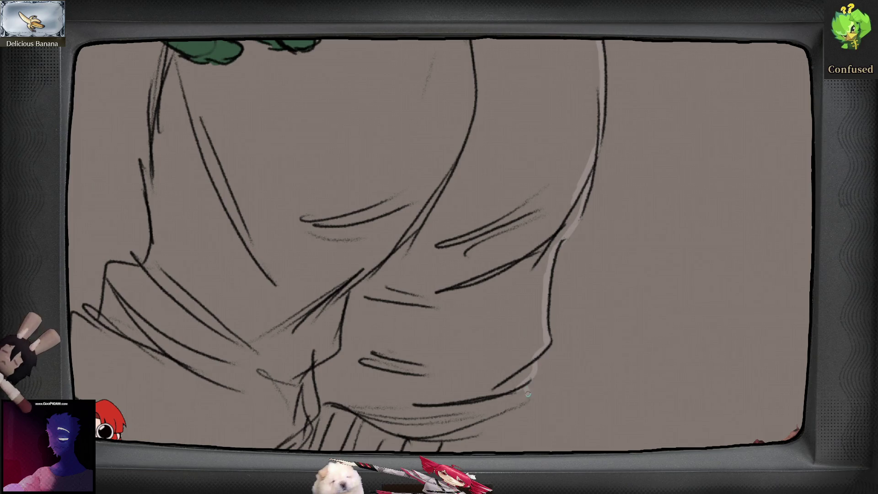
drag(461, 427, 480, 440)
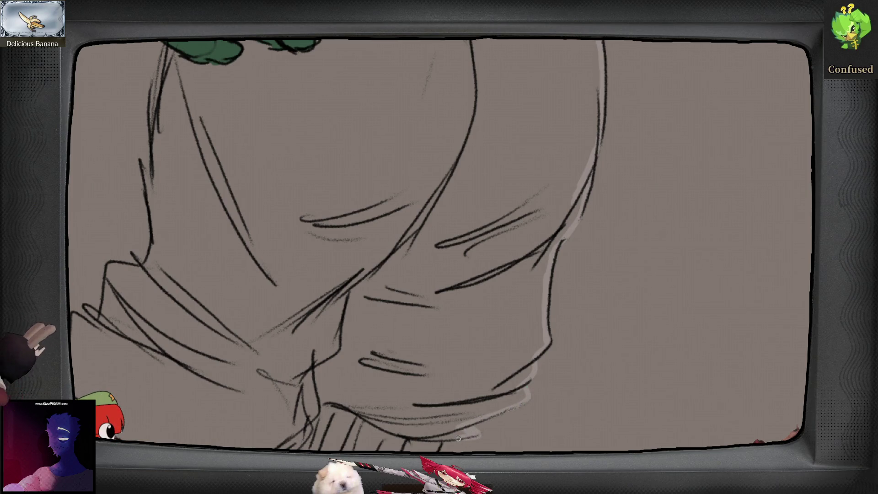
drag(417, 475, 440, 416)
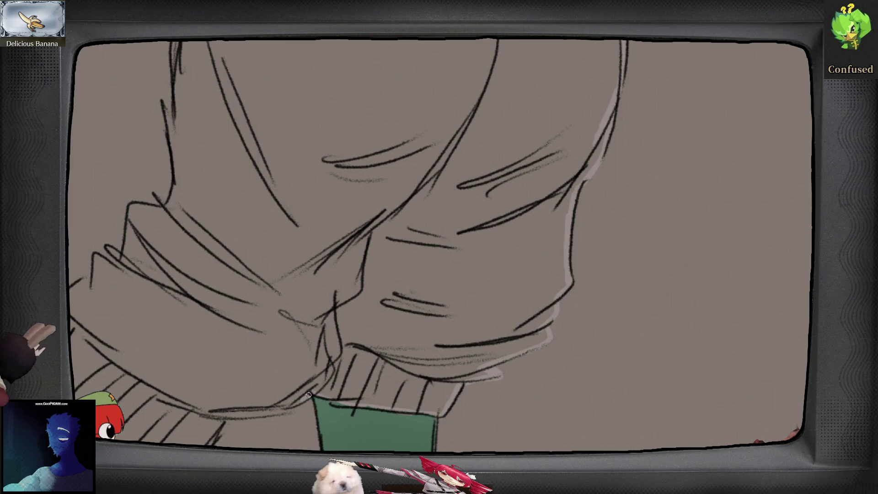
drag(286, 414, 396, 378)
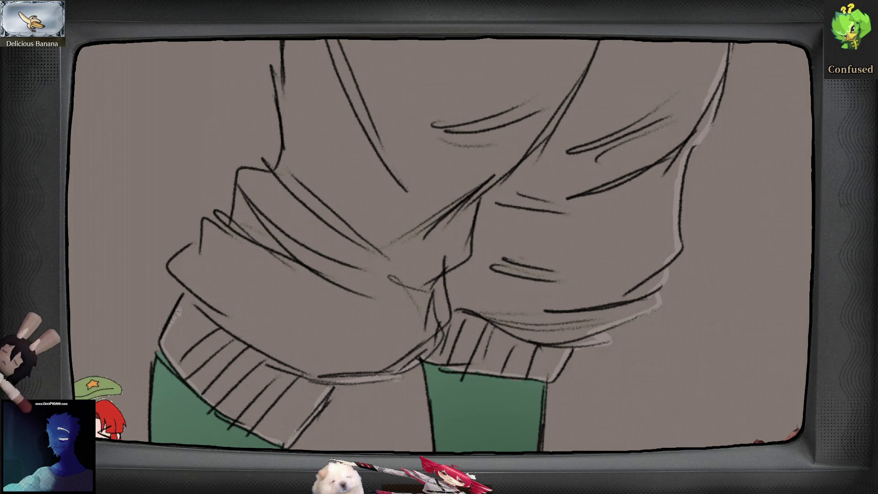
- Add a fold line and highlights along the upper trousers and belt edge, filling under the arm light grey
drag(193, 285, 206, 348)
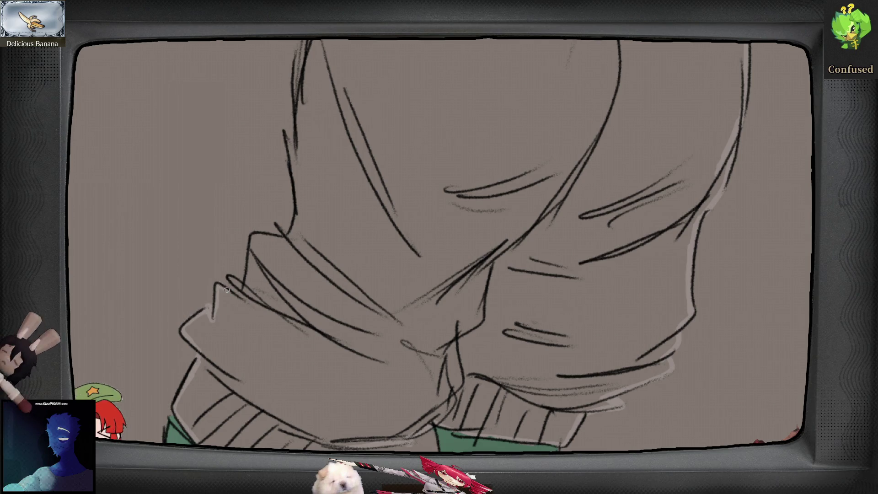
drag(231, 279, 243, 291)
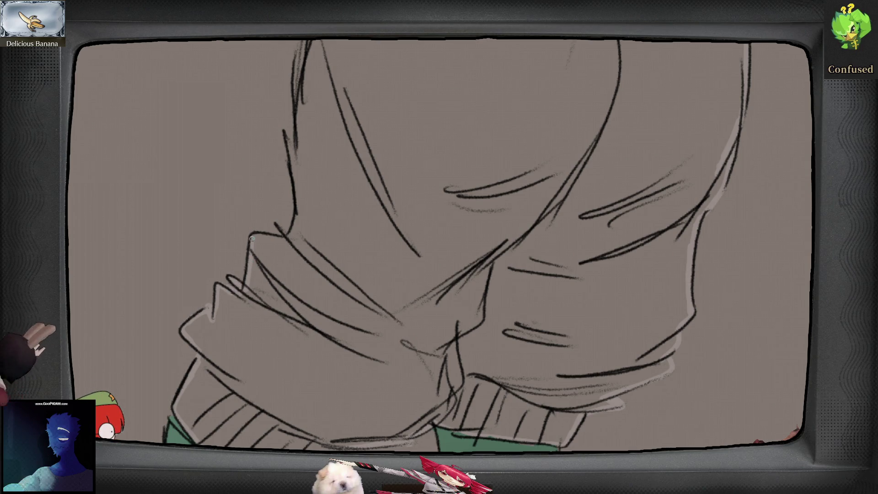
drag(308, 215, 294, 298)
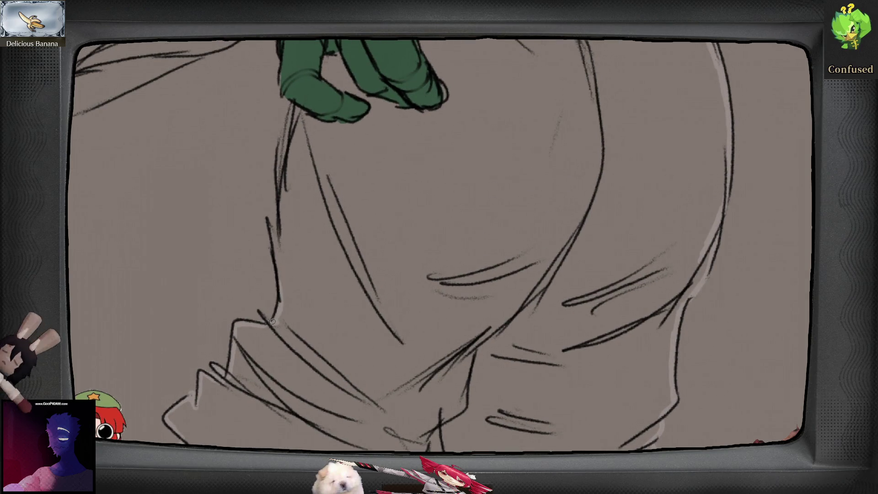
mouse_move(282, 266)
mouse_down()
mouse_move(273, 195)
mouse_move(276, 304)
mouse_up()
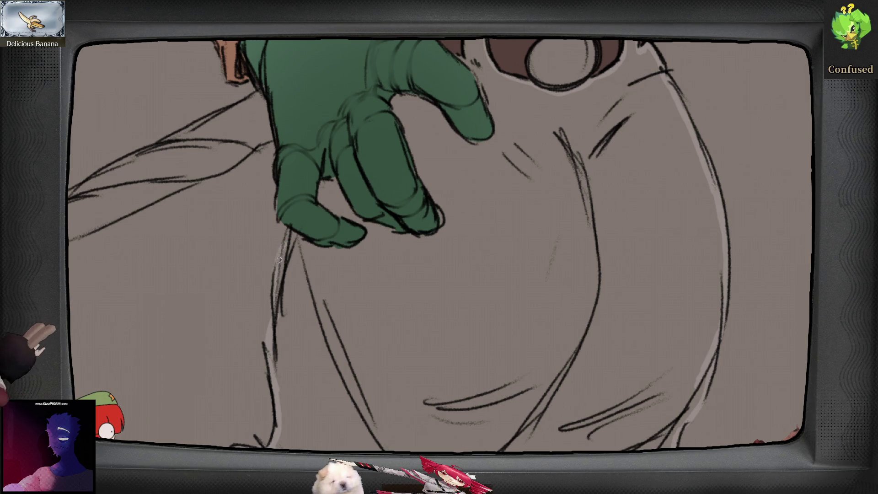
drag(291, 228, 284, 294)
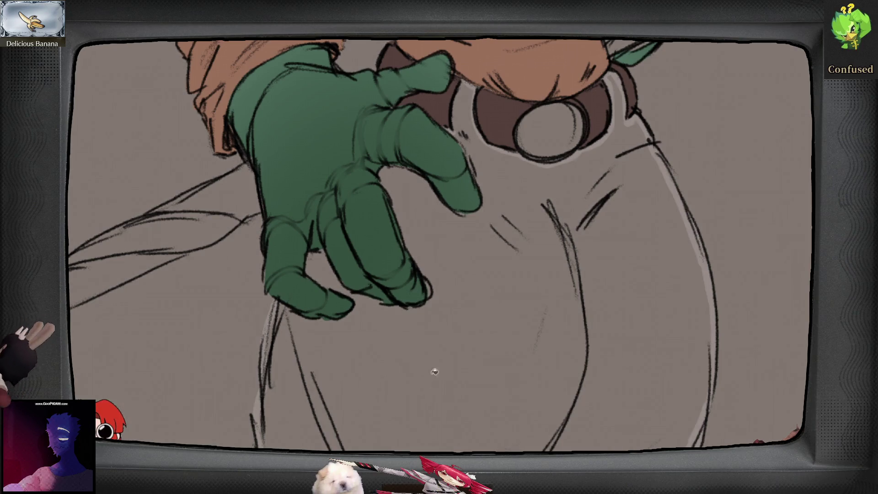
drag(414, 281, 403, 295)
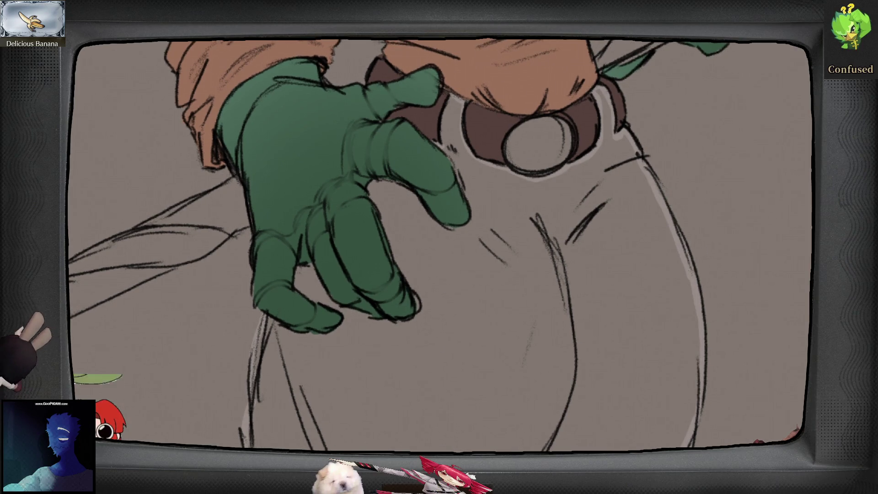
key(ctrl+z)
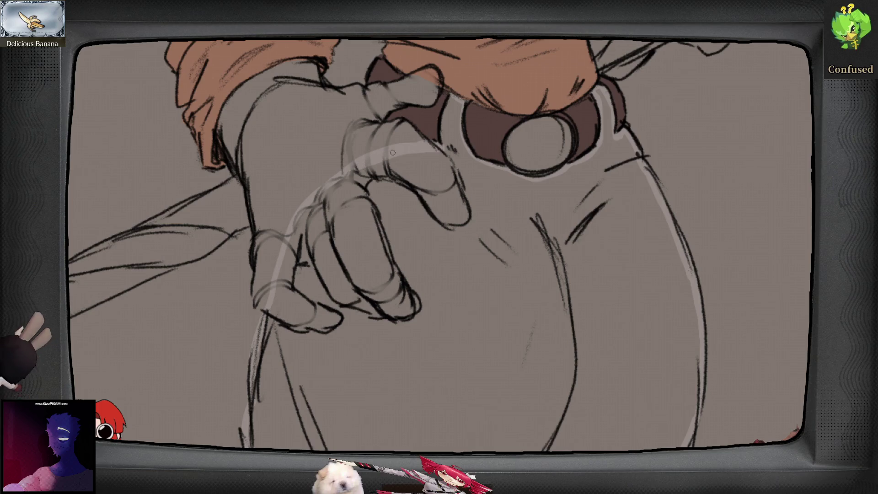
drag(441, 128, 452, 96)
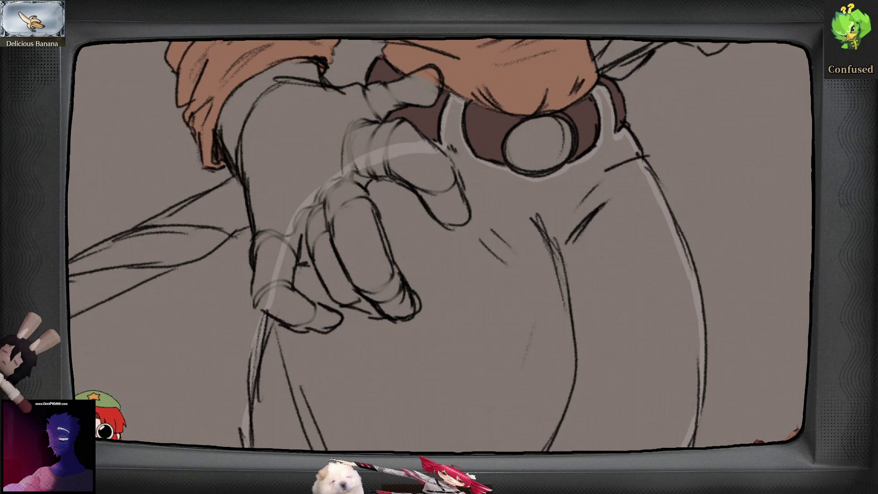
click(439, 344)
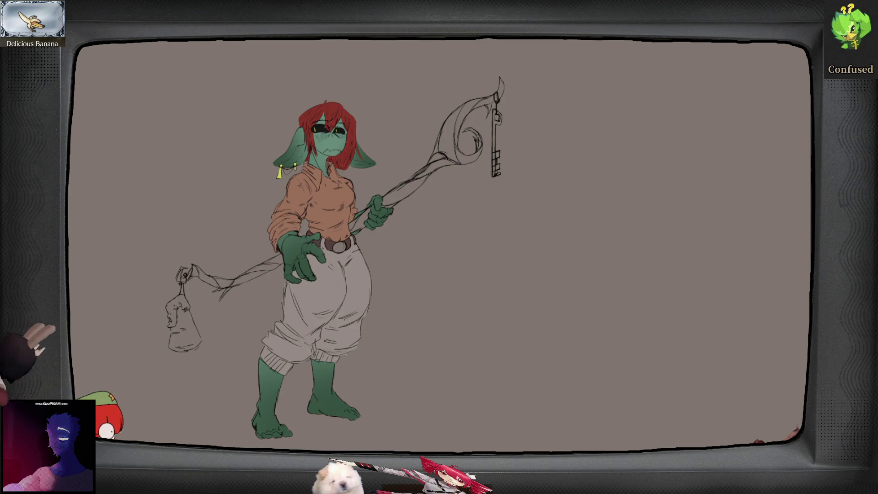
- Shade the staff tip's inner edge brown and extend the shading along its curving wrap
scroll(477, 139, up, 4)
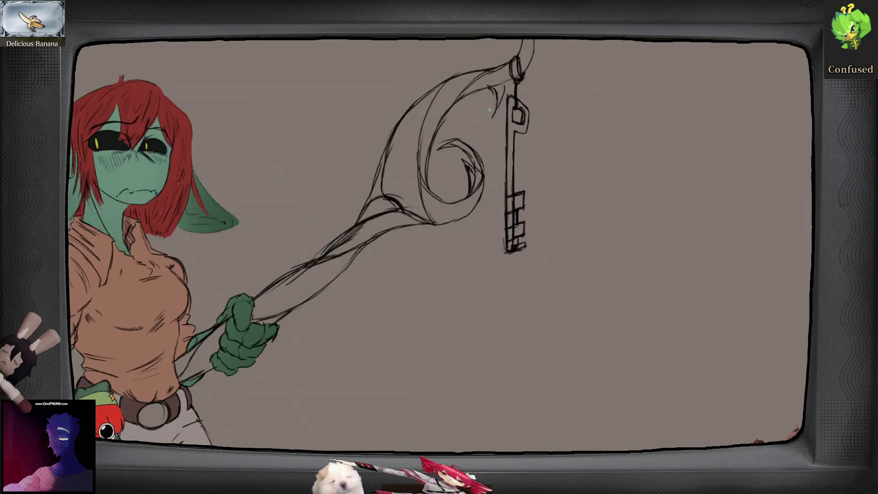
drag(461, 73, 462, 114)
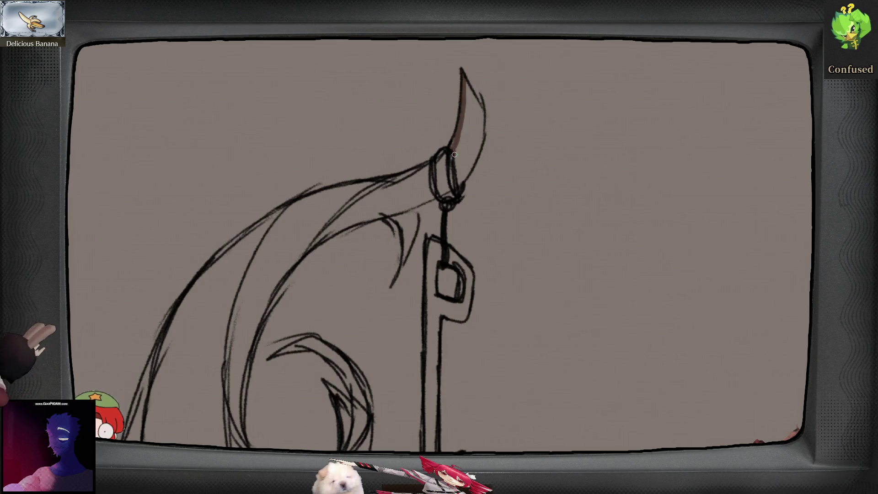
key(ctrl+z)
key(ctrl+z)
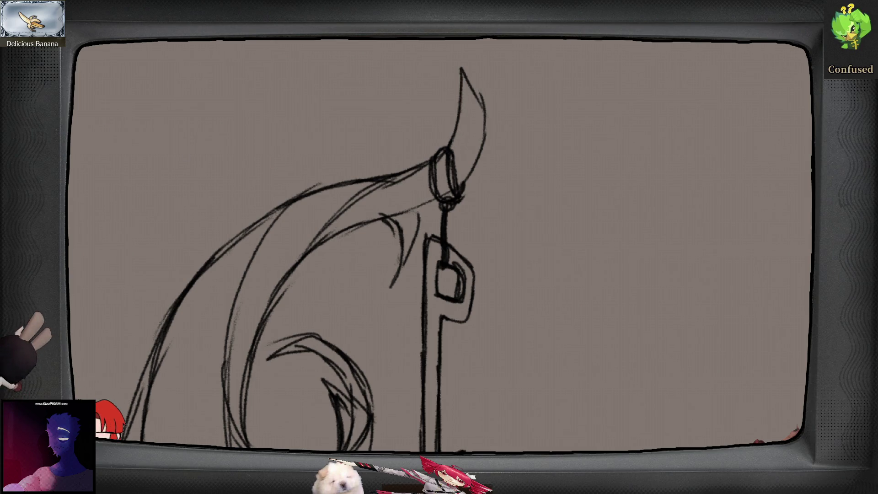
mouse_move(465, 84)
mouse_down()
mouse_move(457, 169)
mouse_move(475, 151)
mouse_move(481, 125)
mouse_move(471, 92)
mouse_up()
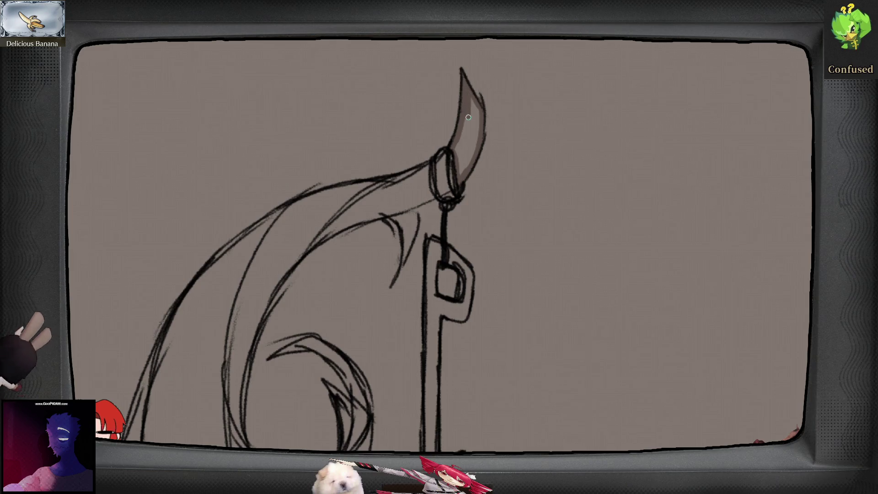
mouse_move(460, 141)
mouse_down()
mouse_move(447, 185)
mouse_move(463, 173)
mouse_move(433, 239)
mouse_move(425, 194)
mouse_up()
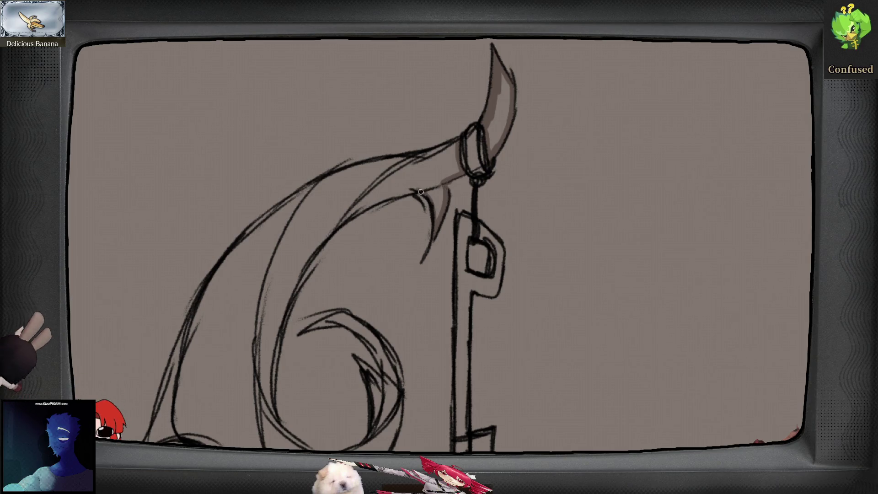
drag(403, 194, 390, 198)
drag(334, 230, 310, 256)
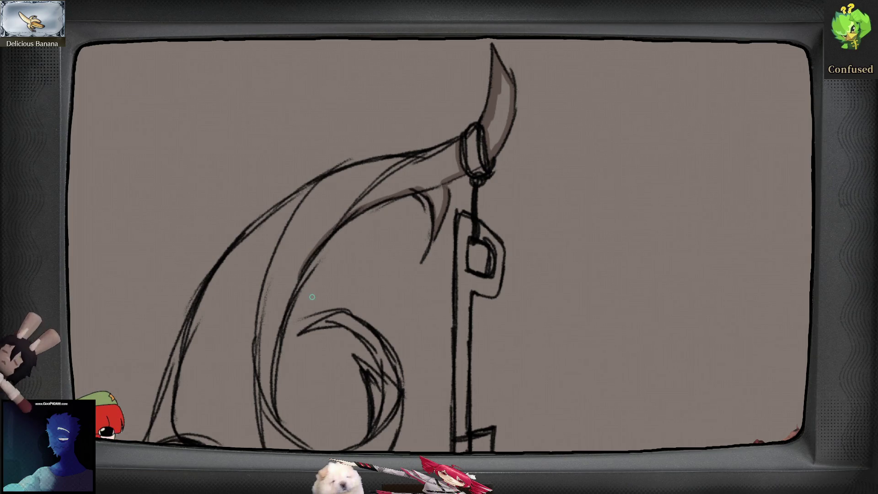
key(ctrl+0)
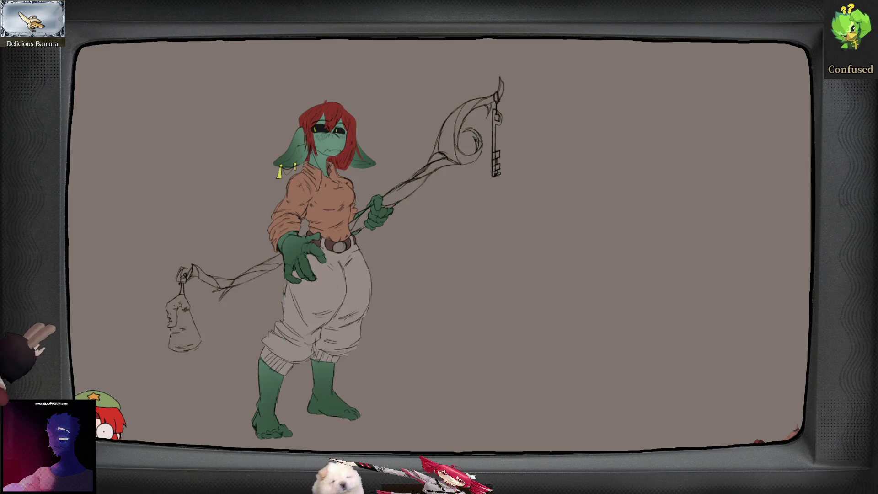
- Magic-wand the background, fill the staff, key and bag light grey, then zoom onto the torso
click(546, 231)
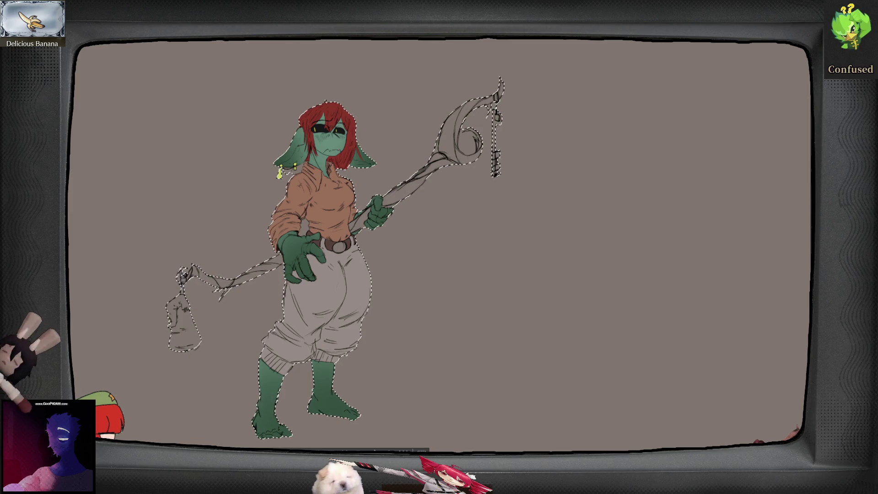
key(alt+BackSpace)
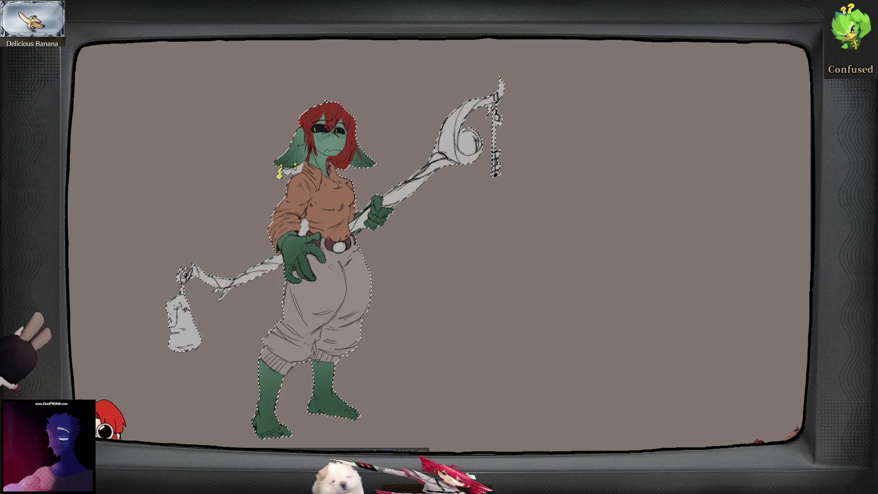
key(ctrl+d)
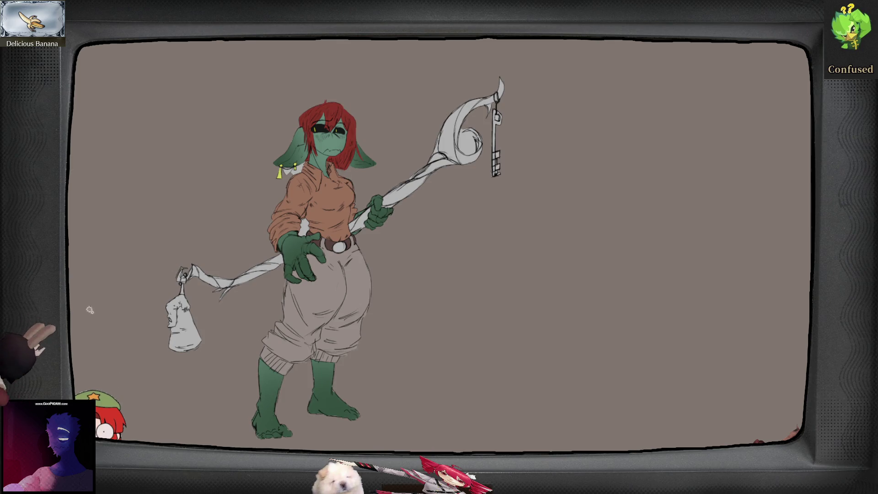
mouse_move(289, 213)
mouse_down()
mouse_move(326, 241)
mouse_move(323, 290)
mouse_move(340, 281)
mouse_move(340, 245)
mouse_move(342, 282)
mouse_move(357, 288)
mouse_up()
scroll(375, 306, up, 3)
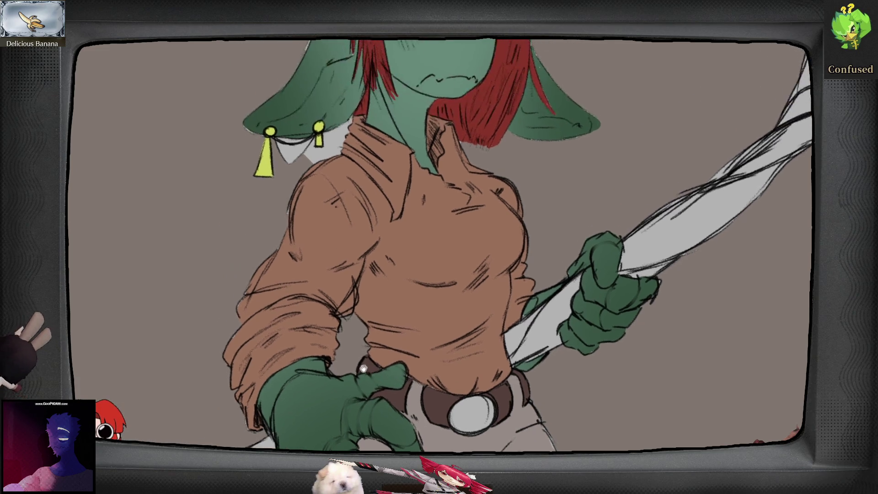
- Paint over the stray grey patch beside the ear and zoom out to review
drag(254, 185, 339, 198)
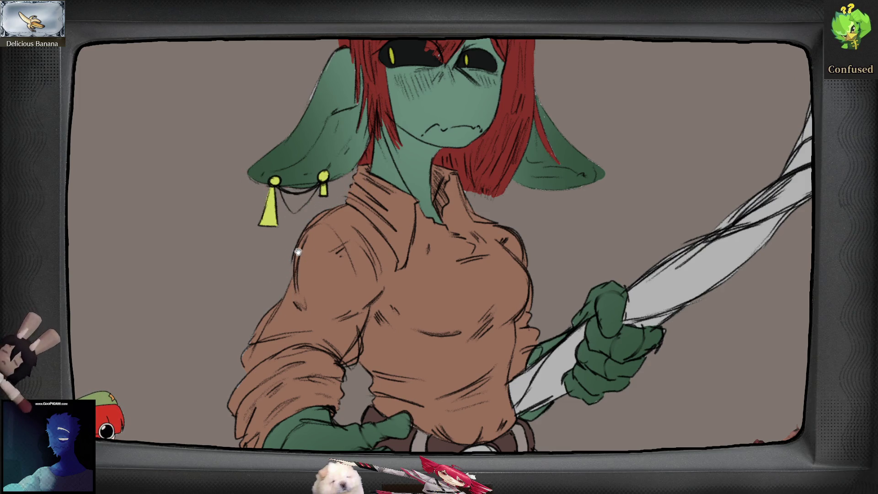
scroll(300, 247, up, 5)
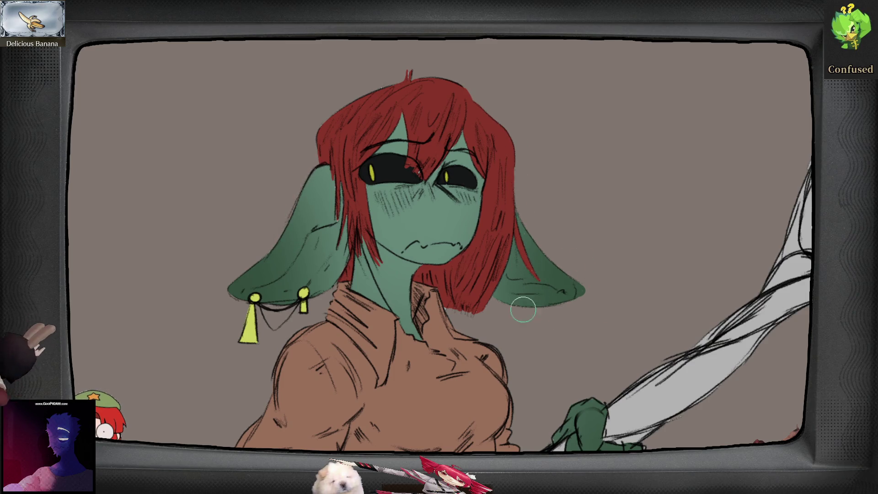
scroll(528, 320, down, 3)
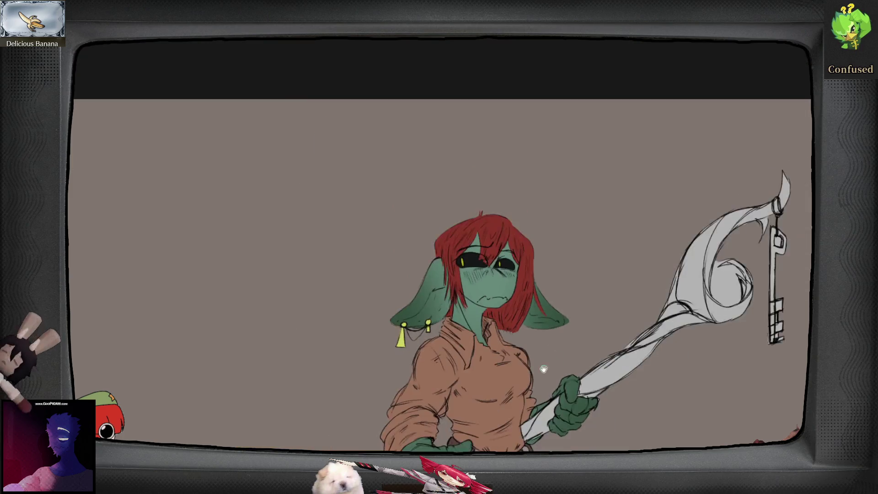
scroll(546, 369, down, 10)
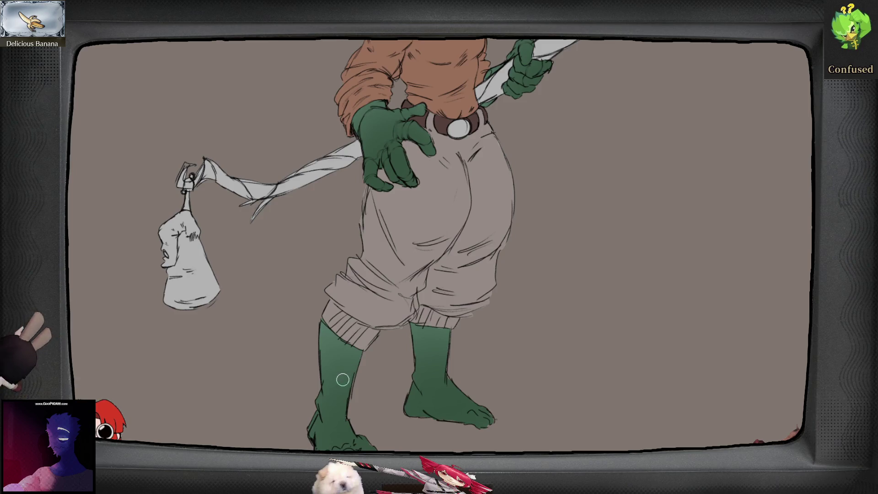
key(ctrl+minus)
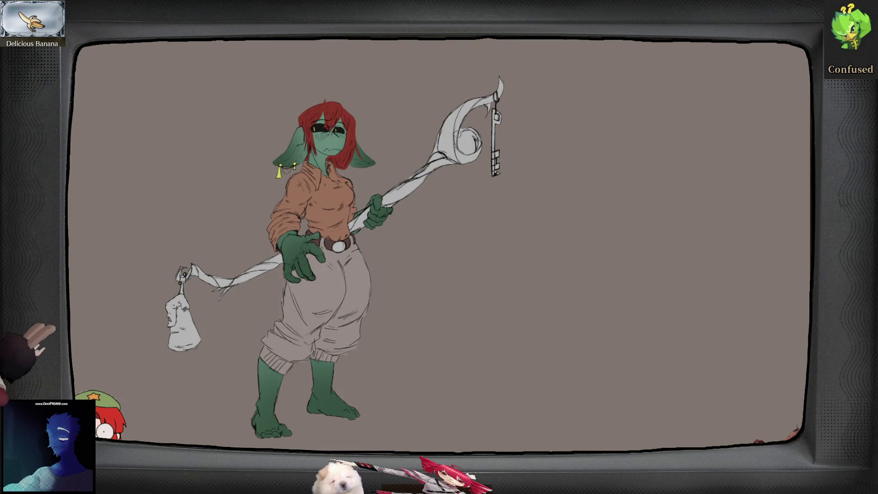
scroll(461, 127, up, 5)
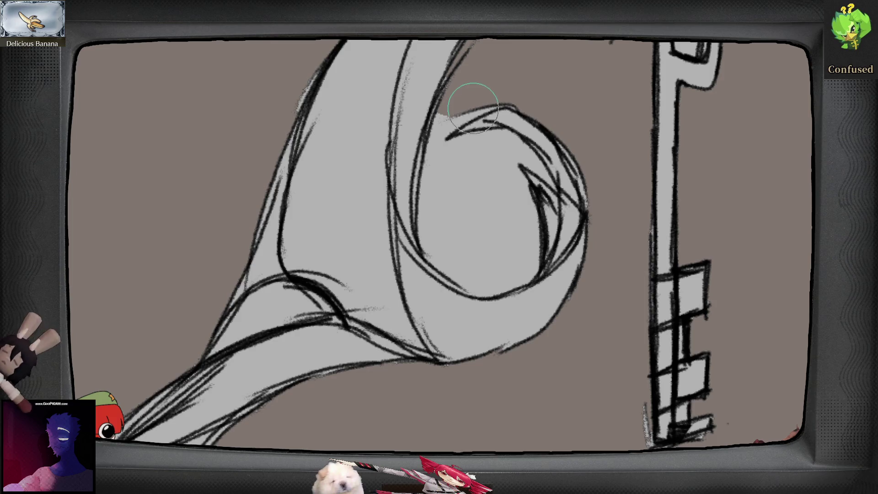
- Brush grey along the swirl's inner edge, then try the trousers in a lighter grey
mouse_move(450, 118)
mouse_down()
mouse_move(432, 250)
mouse_move(472, 286)
mouse_move(494, 288)
mouse_move(531, 267)
mouse_move(532, 210)
mouse_move(439, 249)
mouse_move(462, 201)
mouse_move(452, 201)
mouse_move(505, 151)
mouse_move(510, 196)
mouse_move(481, 259)
mouse_move(480, 285)
mouse_move(520, 255)
mouse_move(520, 216)
mouse_up()
scroll(609, 250, down, 2)
scroll(608, 251, down, 3)
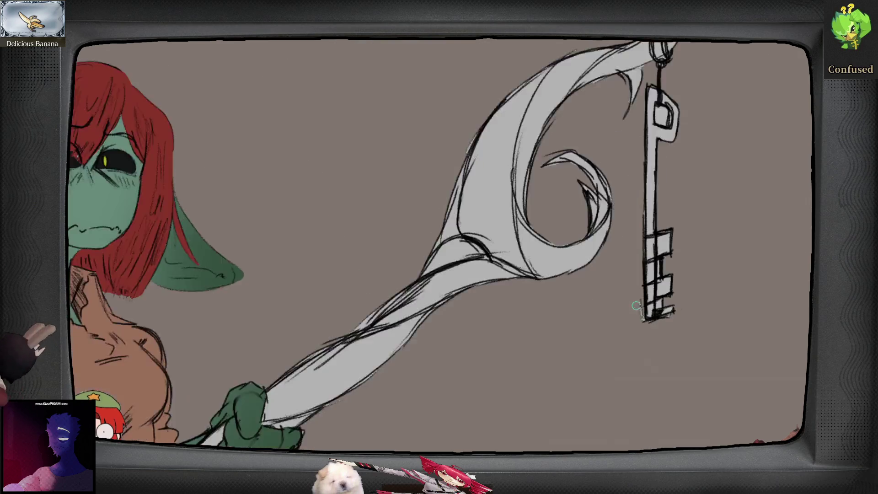
scroll(636, 306, up, 3)
key(ctrl+0)
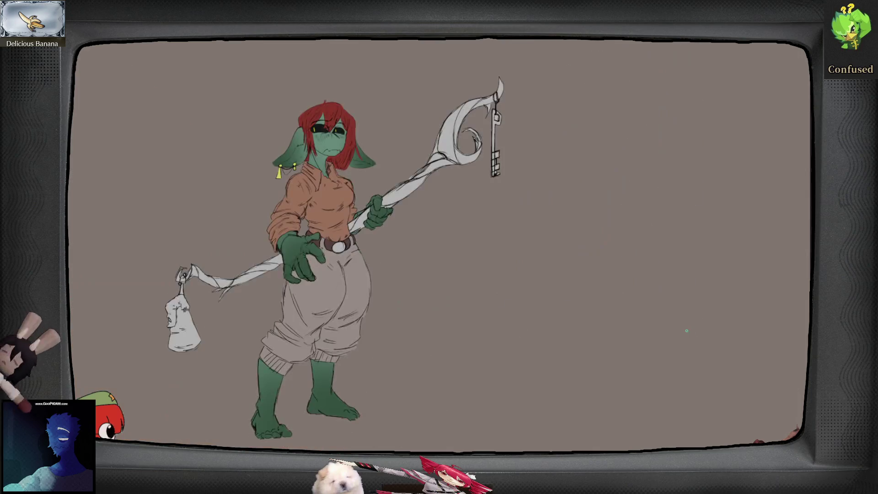
key(alt+BackSpace)
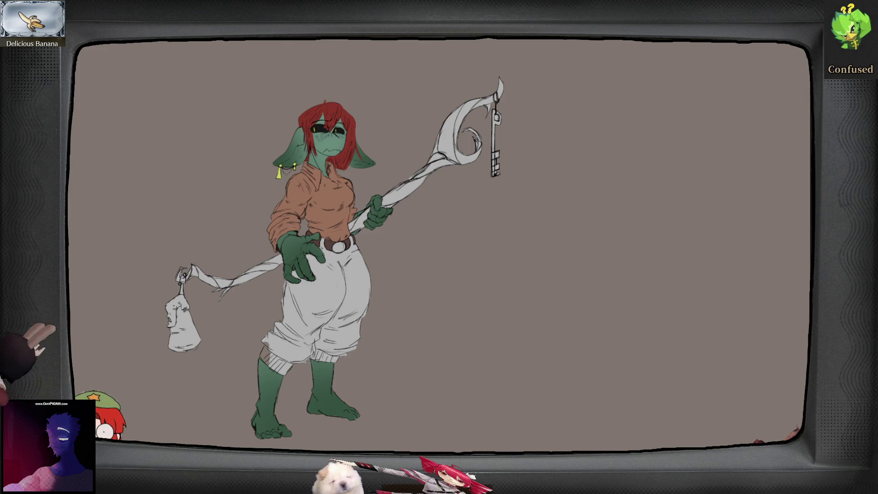
key(ctrl+z)
key(ctrl+z)
key(ctrl+y)
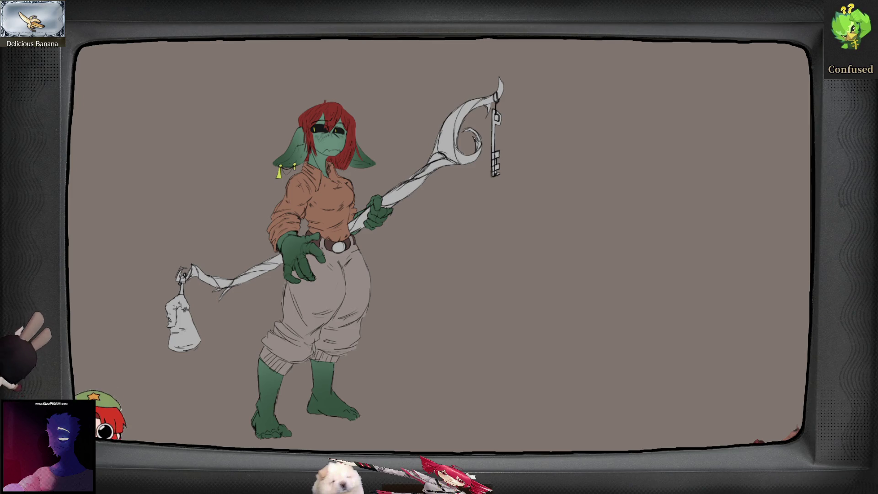
- Paint the upper staff, key and lower staff dark brown, then zoom in on the key's head
drag(478, 89, 414, 185)
drag(496, 110, 494, 176)
drag(419, 176, 389, 204)
mouse_move(389, 164)
mouse_down()
mouse_move(350, 233)
mouse_move(215, 288)
mouse_move(183, 272)
mouse_move(167, 363)
mouse_move(186, 358)
mouse_up()
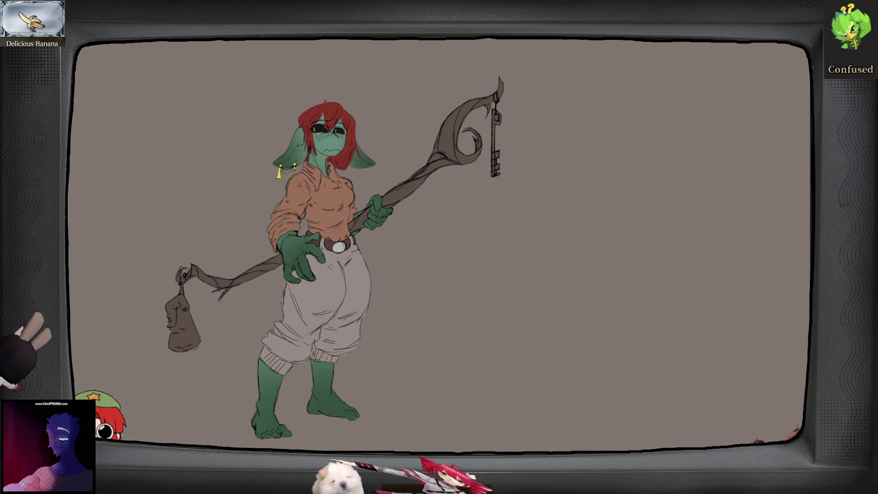
scroll(508, 110, up, 3)
drag(507, 110, 400, 224)
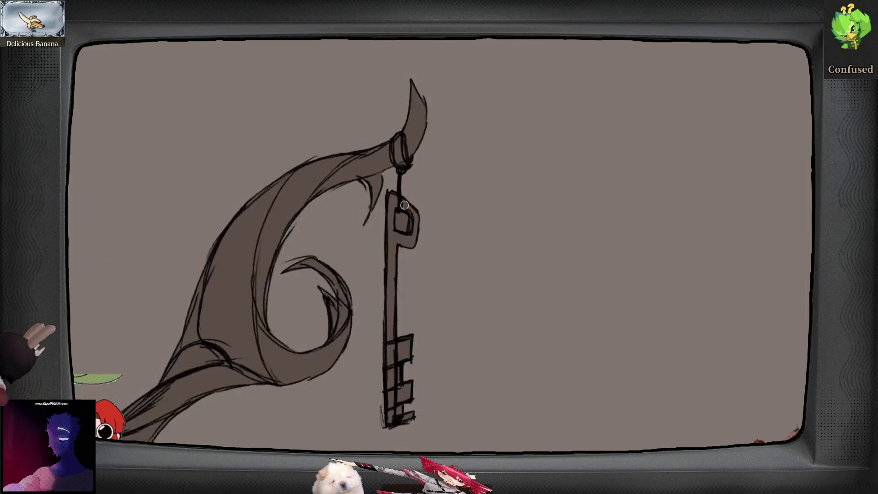
scroll(398, 233, up, 3)
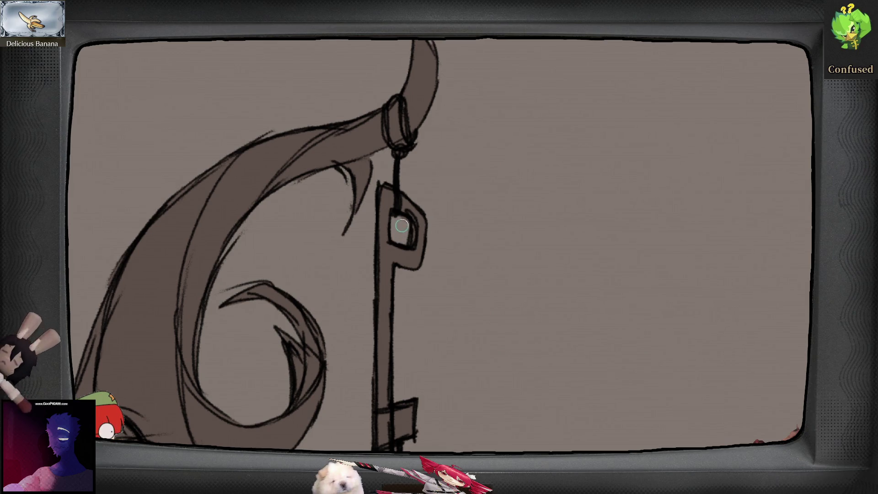
scroll(405, 225, down, 6)
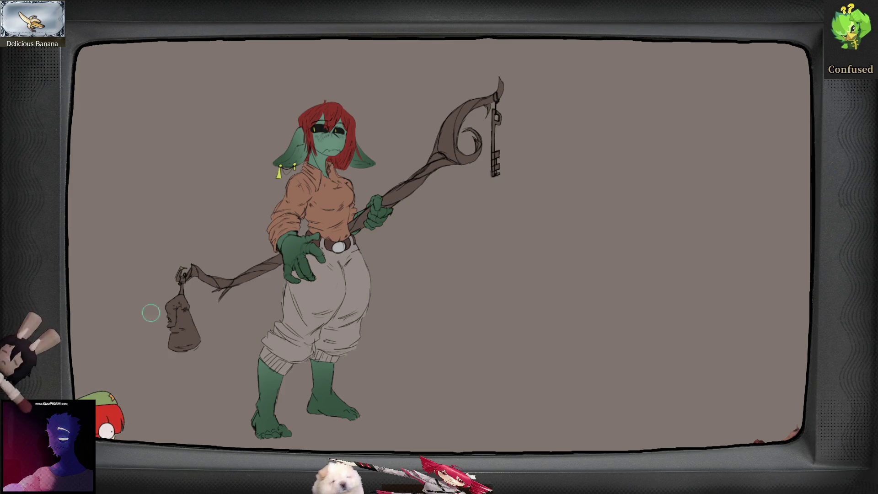
- Brush the hanging bag and the gap up to its hook back to light grey
drag(176, 320, 184, 300)
scroll(183, 298, up, 4)
scroll(175, 264, up, 4)
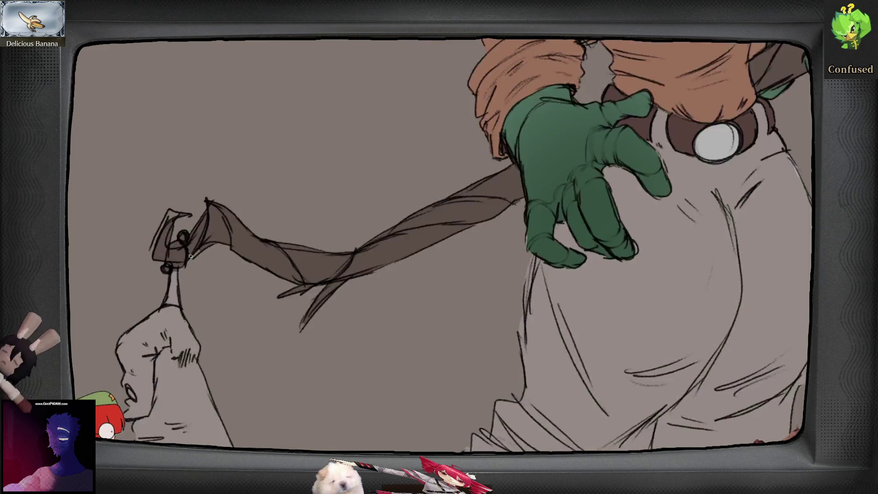
mouse_move(155, 273)
mouse_down()
mouse_move(179, 250)
mouse_move(180, 225)
mouse_up()
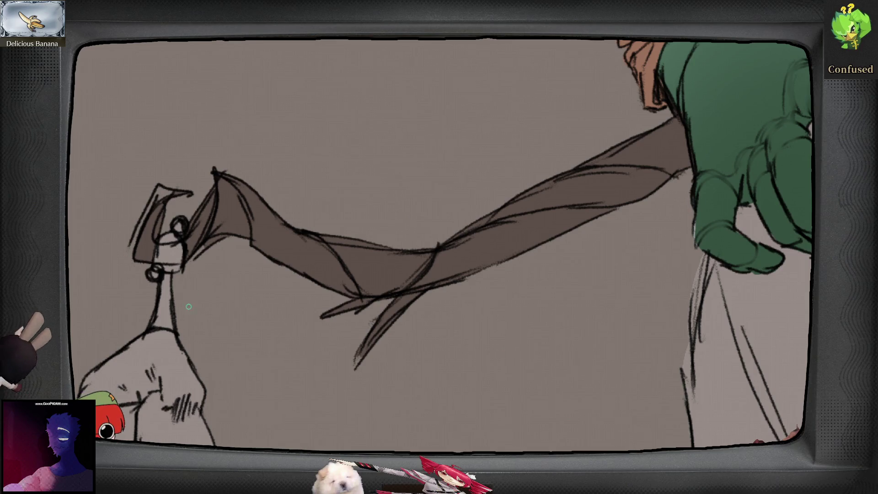
key(ctrl+0)
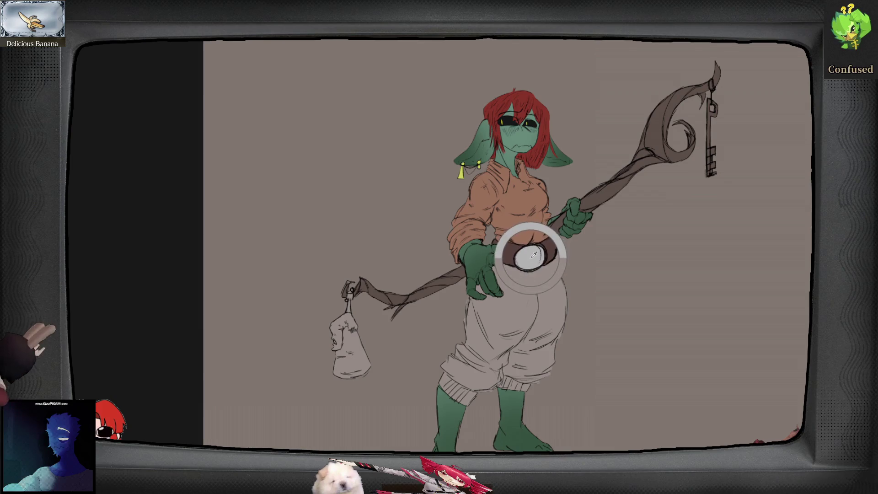
- Lighten the inside of the staff's ring near the key and view the whole character
scroll(350, 295, up, 10)
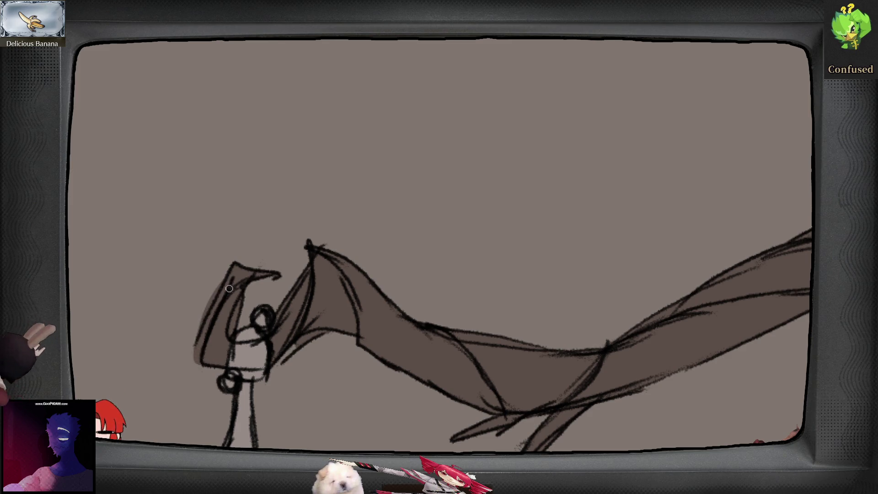
scroll(198, 357, down, 10)
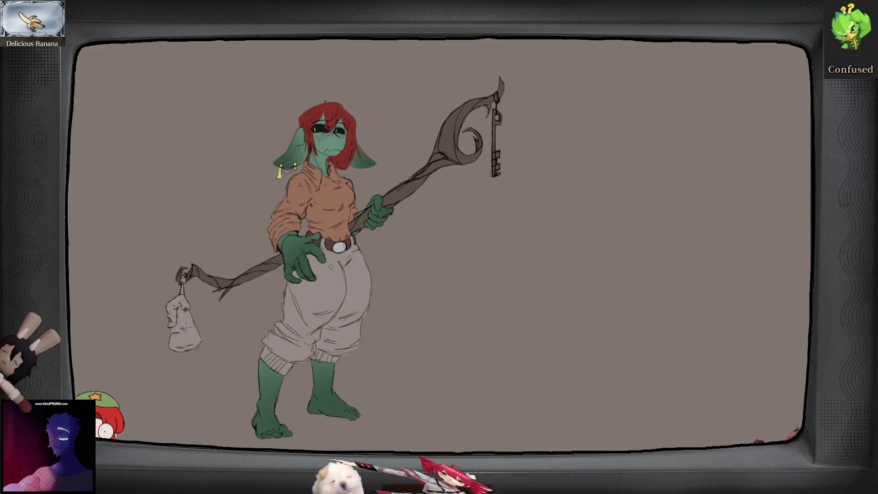
scroll(522, 92, up, 10)
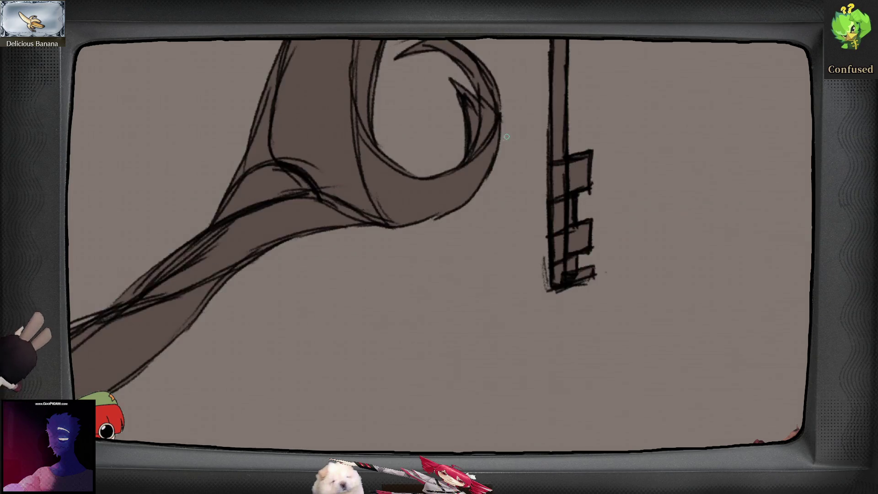
drag(401, 135, 408, 151)
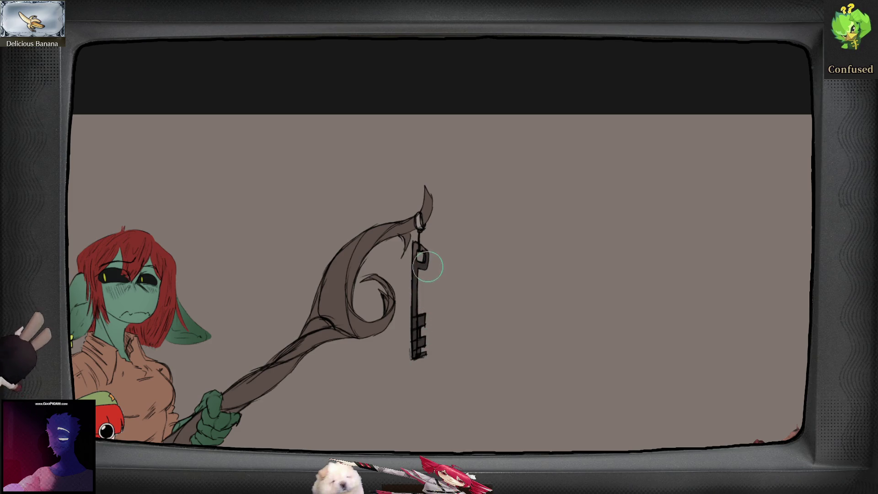
key(ctrl+0)
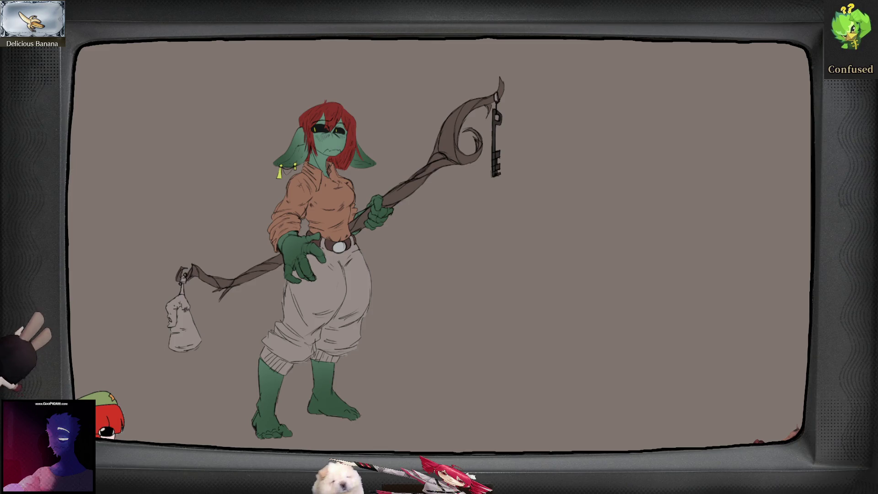
scroll(343, 197, up, 3)
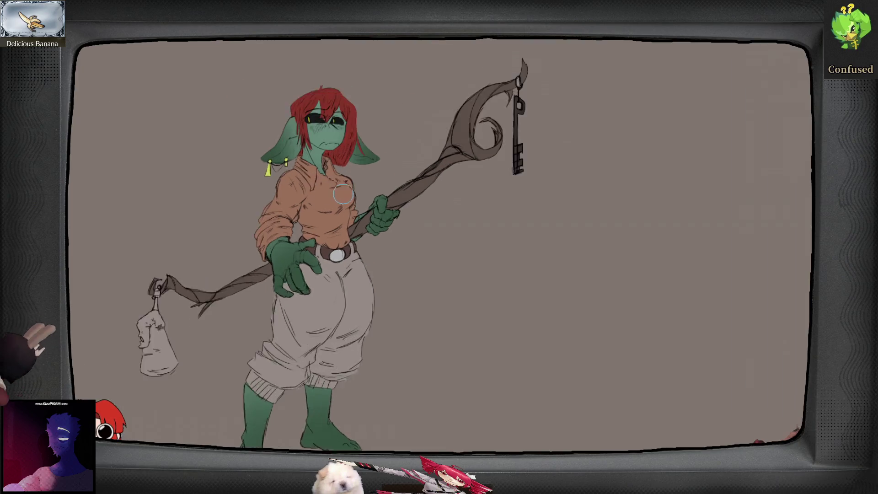
- Zoom in on the character's face and ink a dark stroke down the crown of the hair
drag(344, 216, 458, 293)
scroll(412, 202, up, 3)
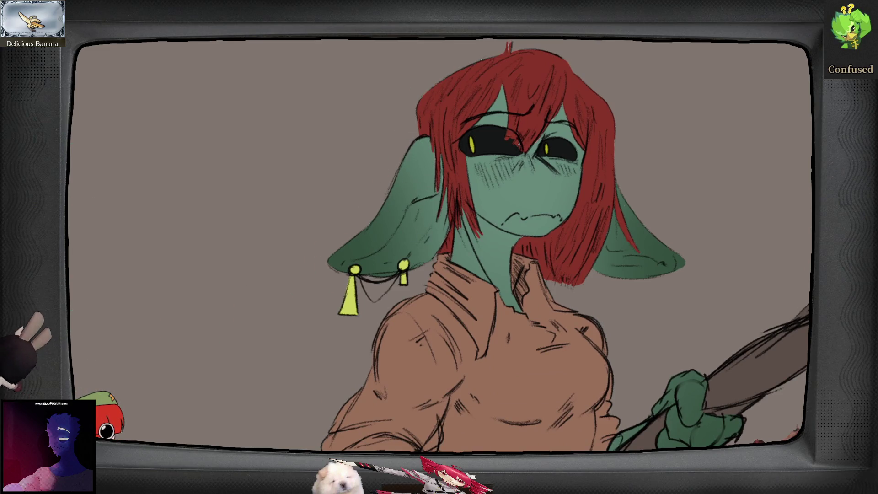
scroll(425, 171, down, 2)
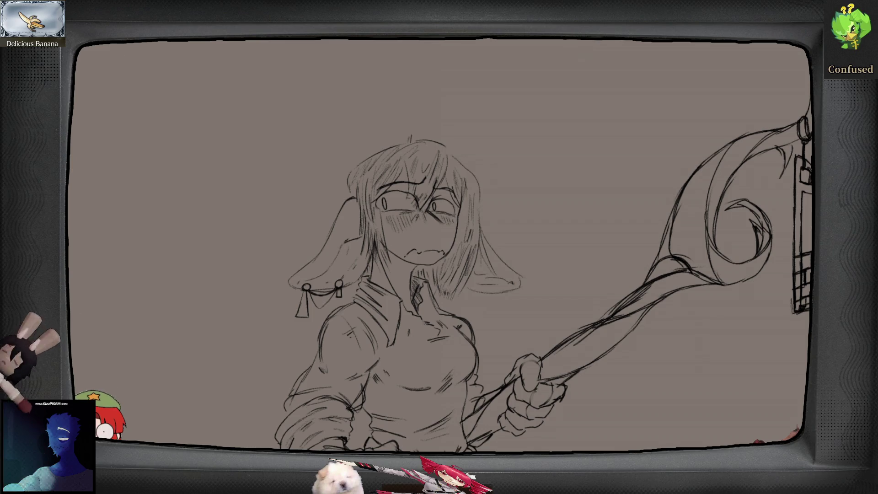
mouse_move(440, 152)
mouse_down()
mouse_move(431, 188)
mouse_move(446, 178)
mouse_move(425, 206)
mouse_up()
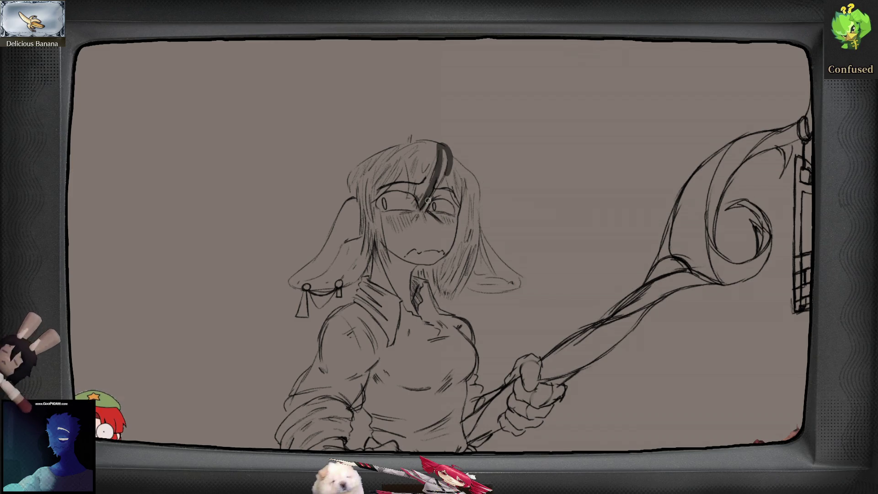
- Thicken the dark hair lines near the eyes, ribbon loop and edge, extending them to the ear
drag(447, 174, 426, 201)
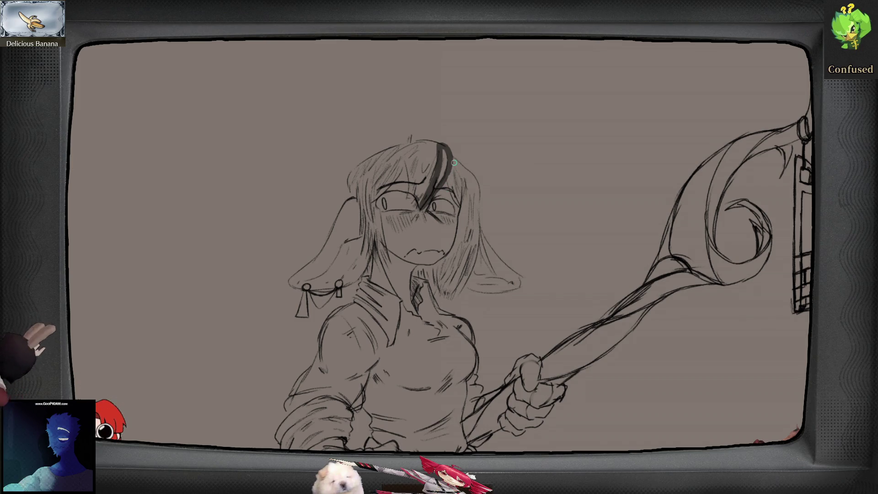
mouse_move(453, 162)
mouse_down()
mouse_move(463, 182)
mouse_move(476, 172)
mouse_move(453, 154)
mouse_up()
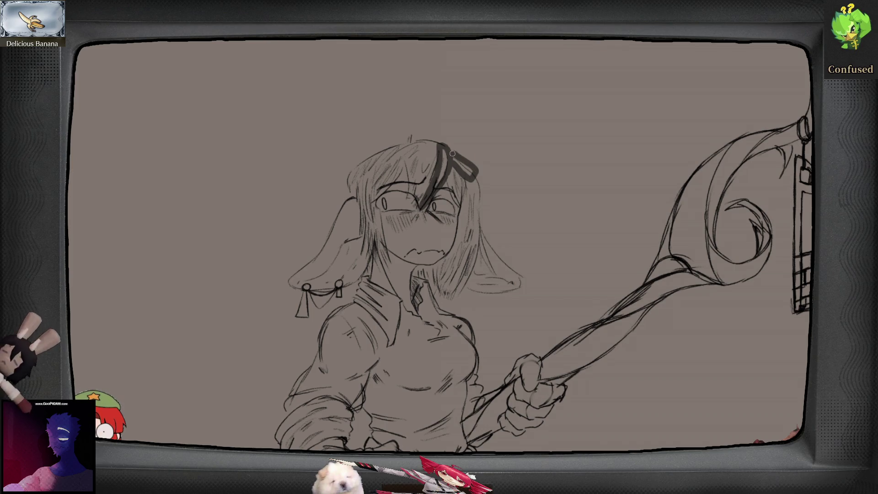
mouse_move(471, 183)
mouse_down()
mouse_move(490, 250)
mouse_move(511, 273)
mouse_up()
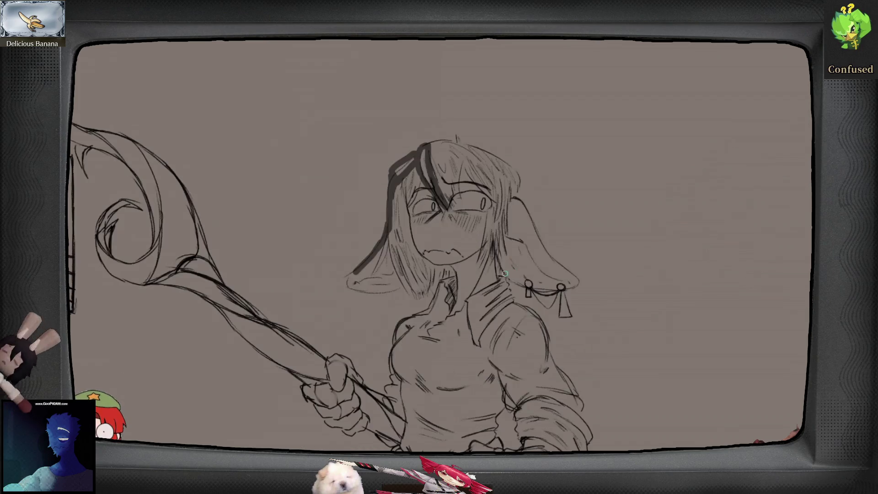
key(m)
mouse_move(439, 229)
mouse_down()
mouse_move(453, 278)
mouse_move(427, 290)
mouse_move(402, 286)
mouse_up()
drag(447, 228, 483, 296)
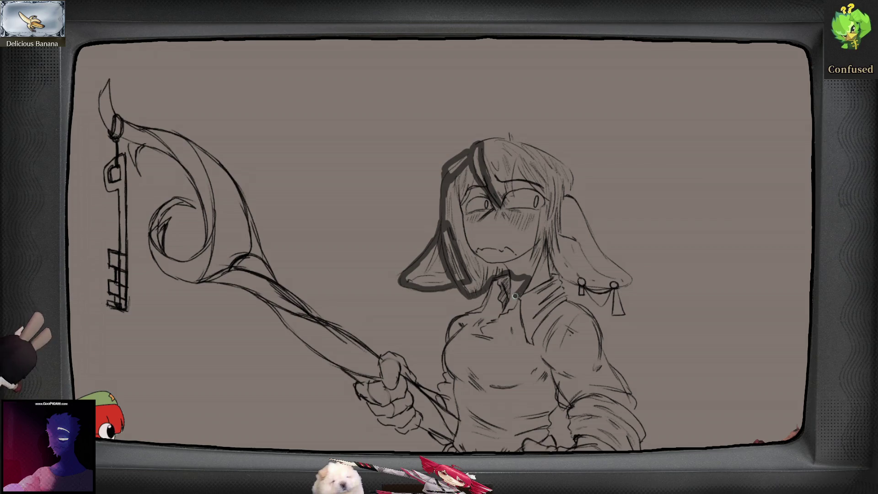
- Ink darker lines on the collar, ear ornaments, tassel, right ear edges and top of head, redoing the ear stroke
drag(506, 310, 552, 277)
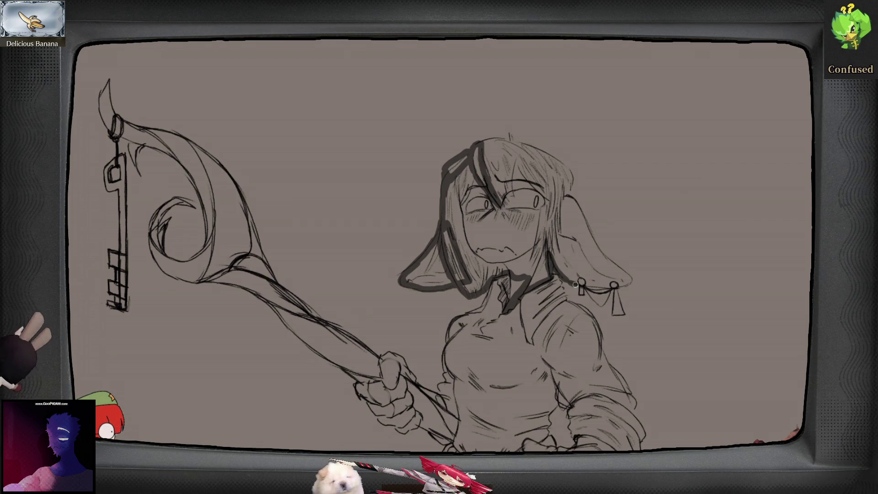
mouse_move(584, 284)
mouse_down()
mouse_move(581, 295)
mouse_move(614, 284)
mouse_move(613, 315)
mouse_up()
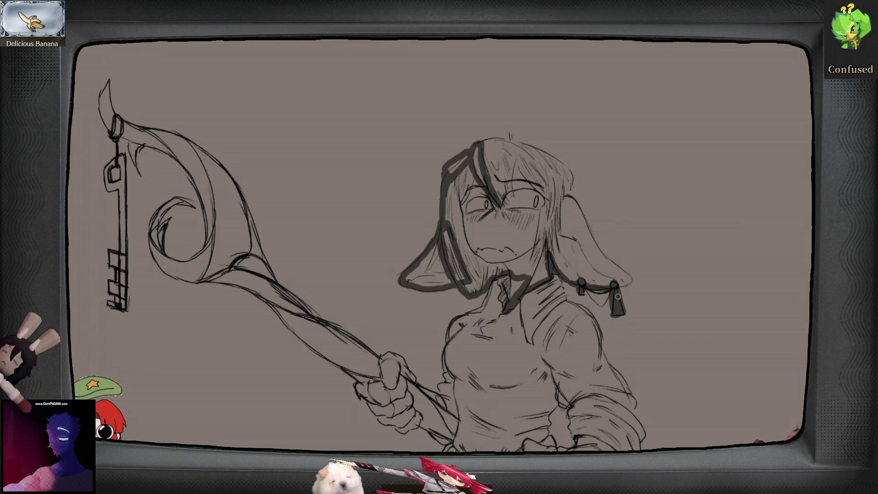
drag(615, 286, 627, 283)
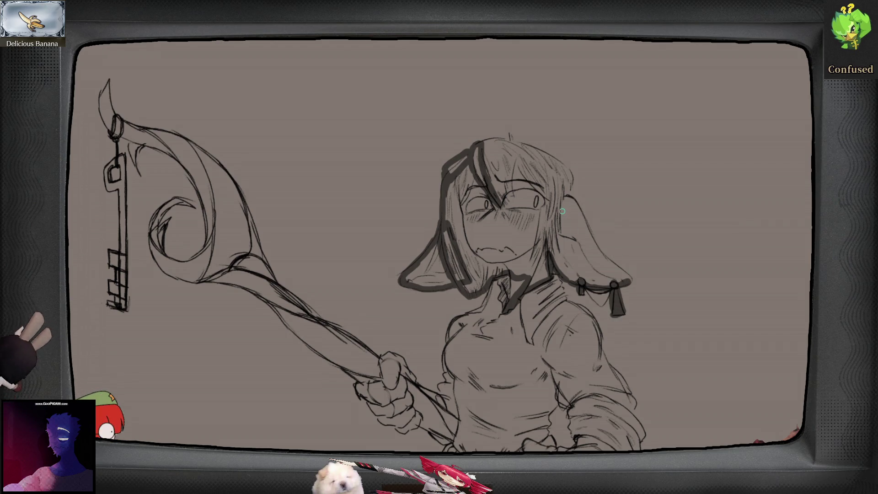
drag(561, 209, 627, 276)
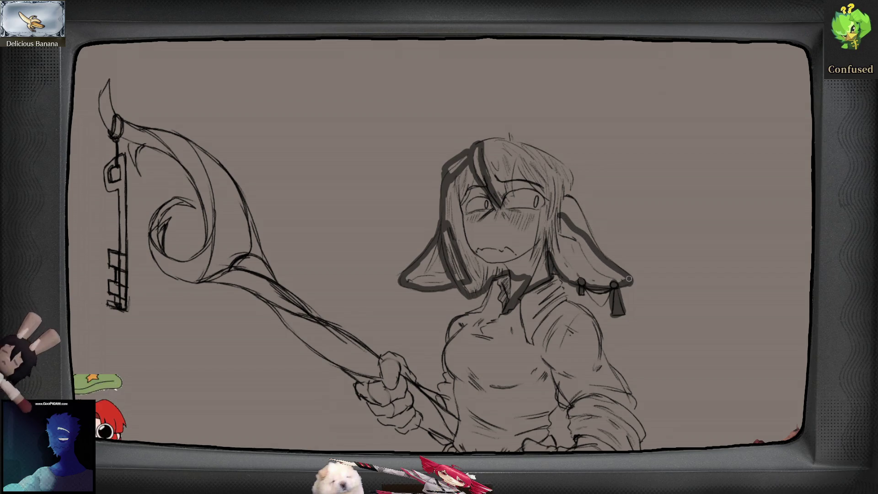
key(ctrl+z)
drag(557, 216, 614, 274)
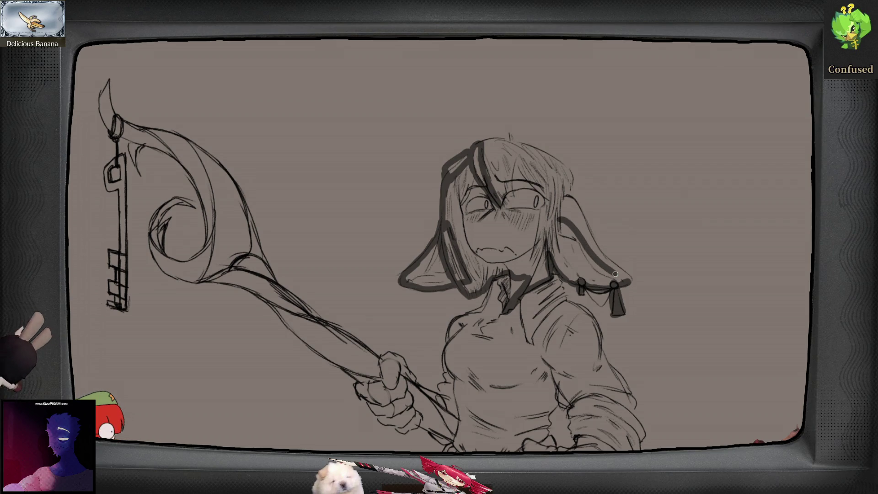
mouse_move(559, 224)
mouse_down()
mouse_move(544, 163)
mouse_move(527, 149)
mouse_move(563, 147)
mouse_move(584, 182)
mouse_move(569, 193)
mouse_up()
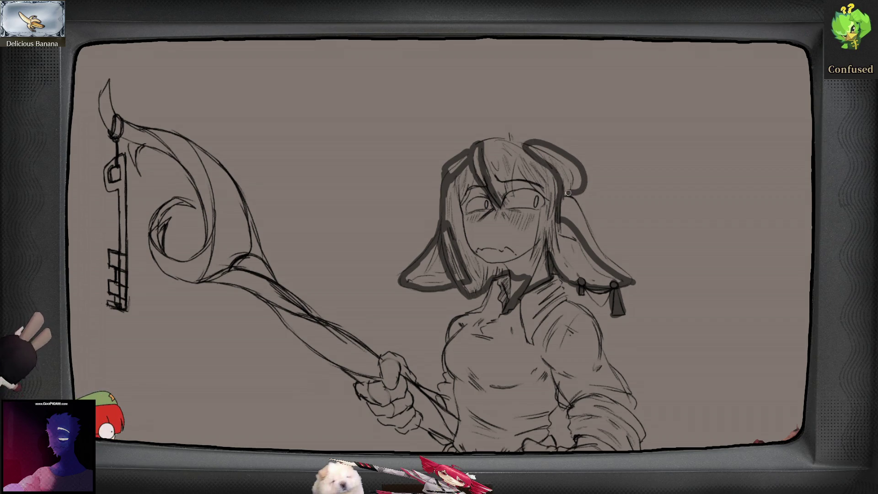
mouse_move(510, 132)
mouse_down()
mouse_move(511, 143)
mouse_move(472, 149)
mouse_up()
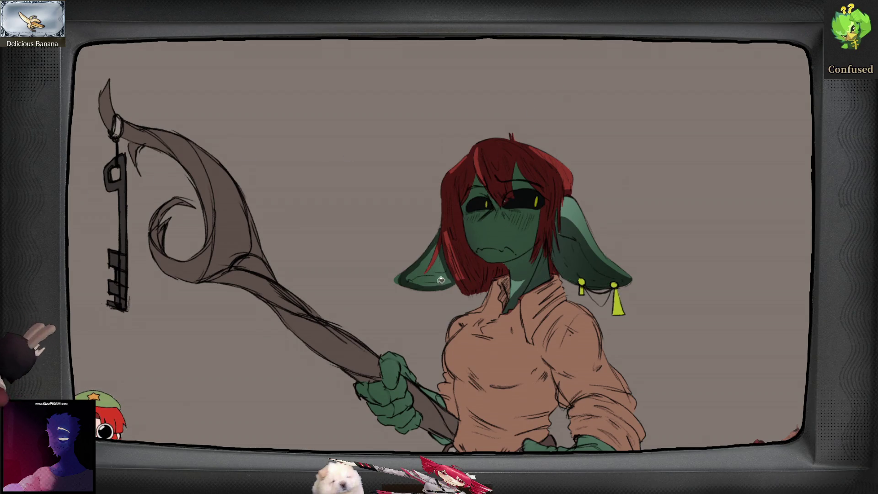
- Shade the lower left ear darker and airbrush a light green highlight onto the cheek
drag(435, 281, 435, 276)
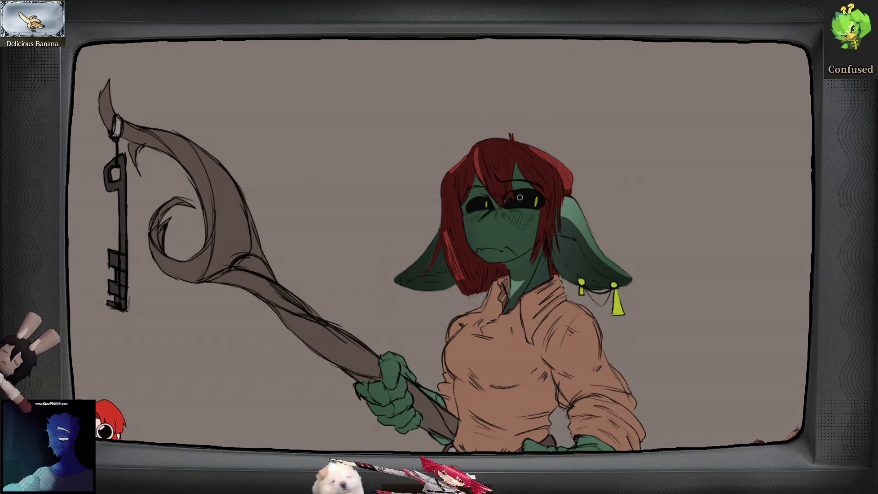
scroll(515, 197, up, 3)
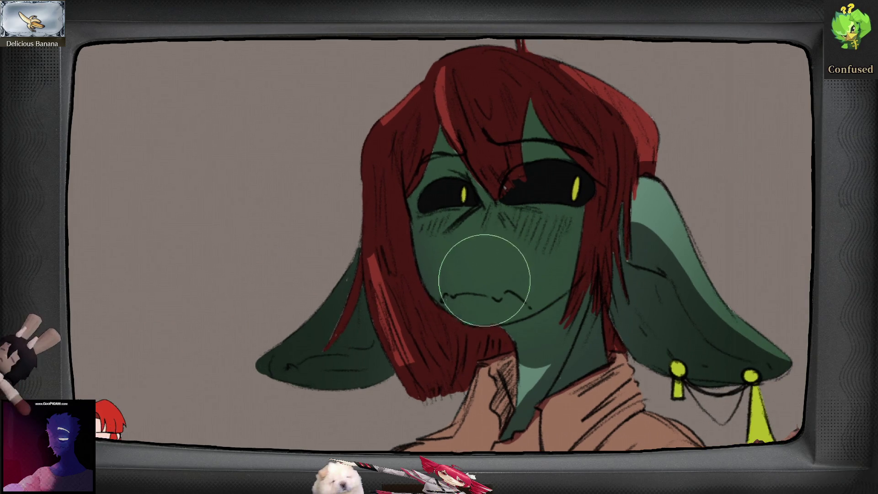
drag(484, 279, 463, 257)
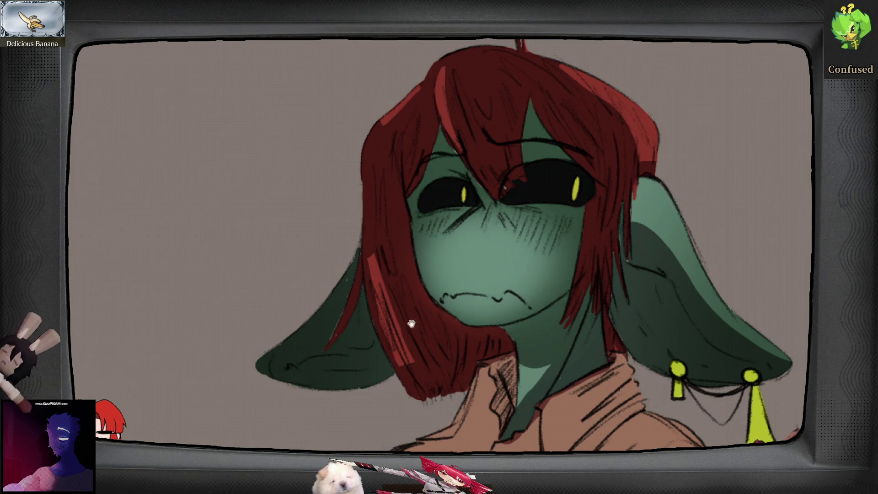
drag(572, 322, 565, 373)
mouse_move(505, 262)
mouse_down()
mouse_move(457, 287)
mouse_move(451, 336)
mouse_up()
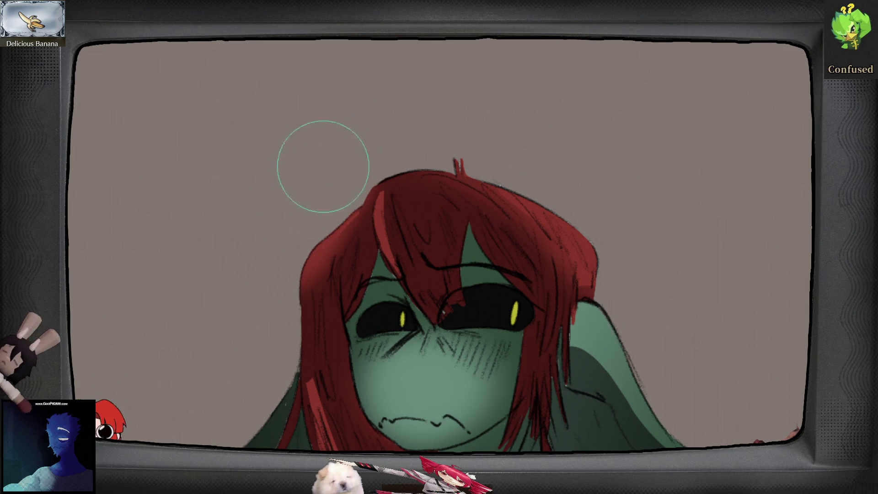
scroll(320, 190, down, 3)
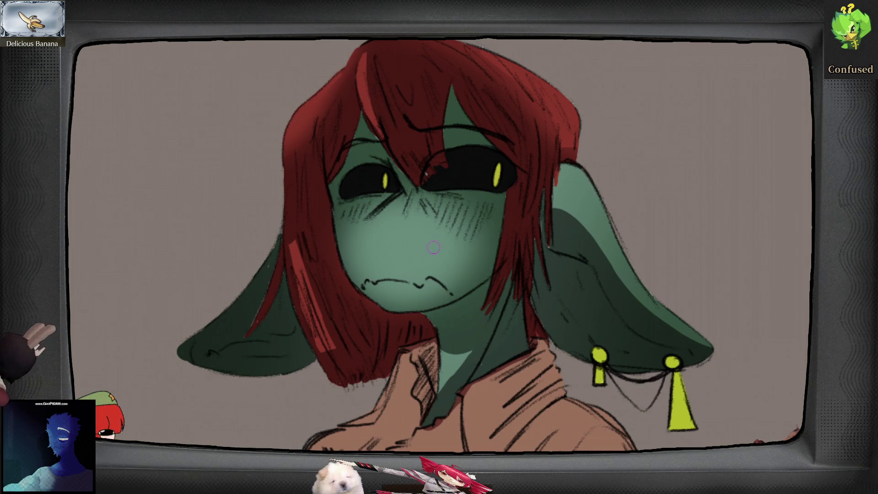
- Add lighter red highlights along the left hair strand and lighten the right ear's shadow
drag(293, 270, 321, 333)
mouse_move(295, 233)
mouse_down()
mouse_move(327, 347)
mouse_move(341, 318)
mouse_move(324, 289)
mouse_up()
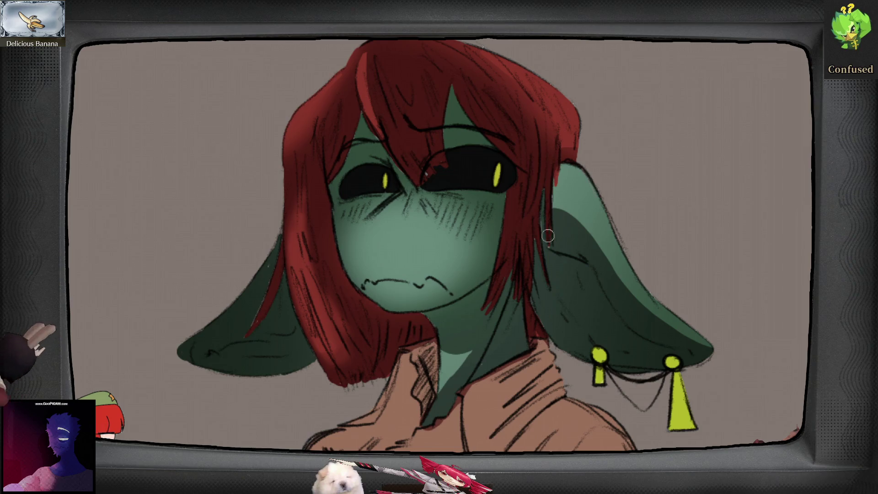
drag(553, 206, 707, 347)
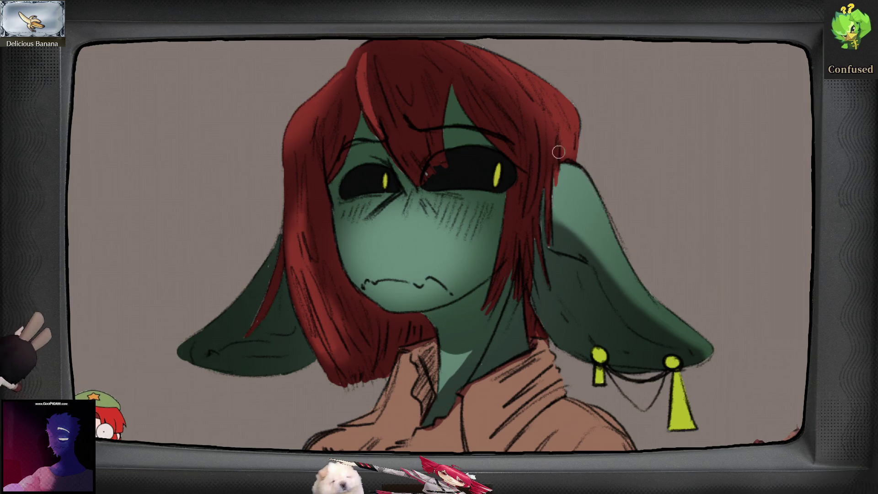
scroll(529, 173, up, 3)
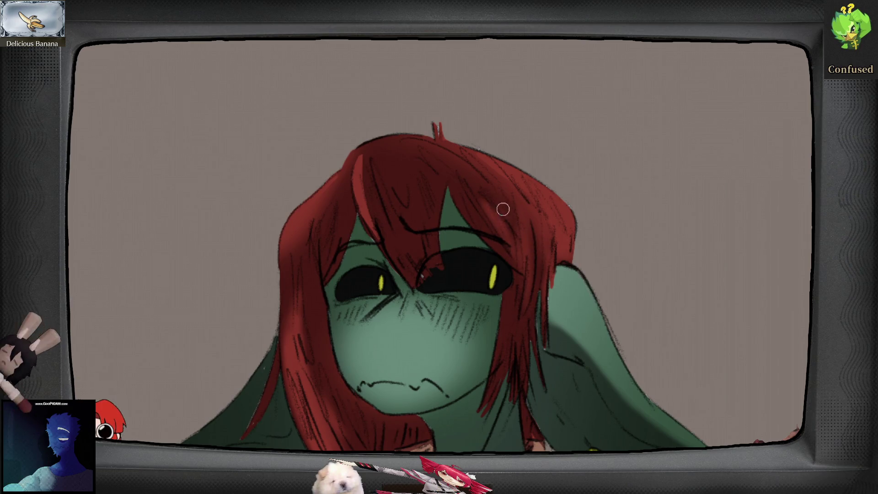
drag(439, 196, 432, 199)
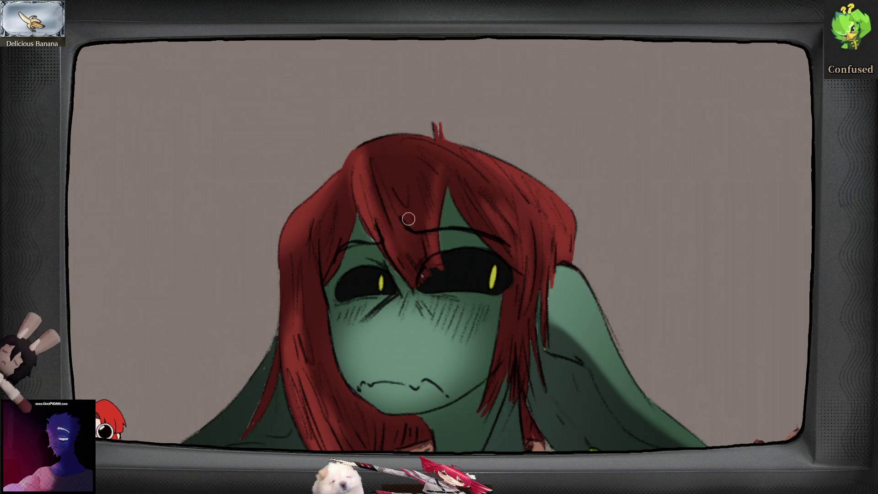
scroll(510, 365, down, 3)
- Lighten the cheek with a soft green stroke, then fit the whole figure in view
scroll(531, 244, up, 3)
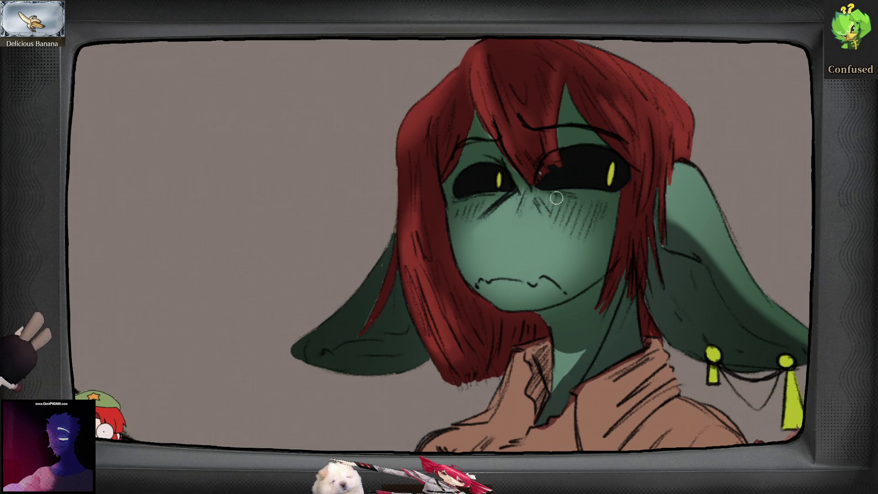
drag(565, 221, 600, 244)
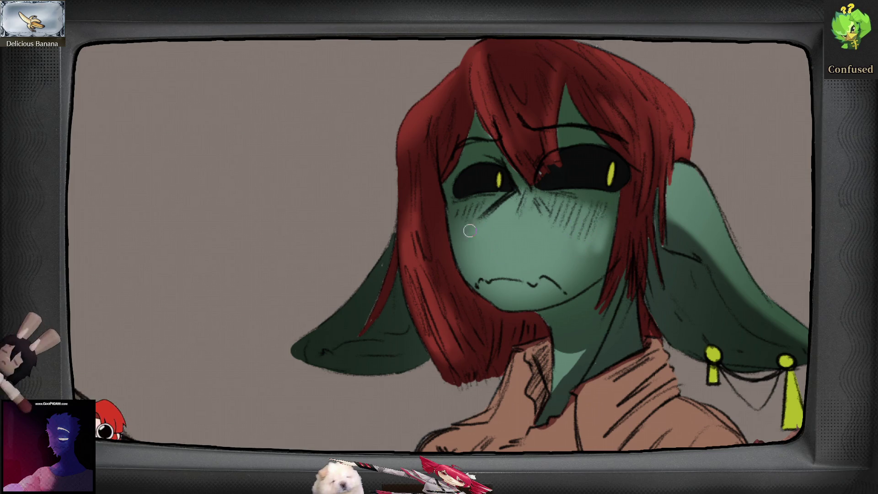
scroll(596, 330, down, 5)
scroll(560, 347, up, 4)
scroll(561, 348, down, 2)
scroll(463, 214, up, 4)
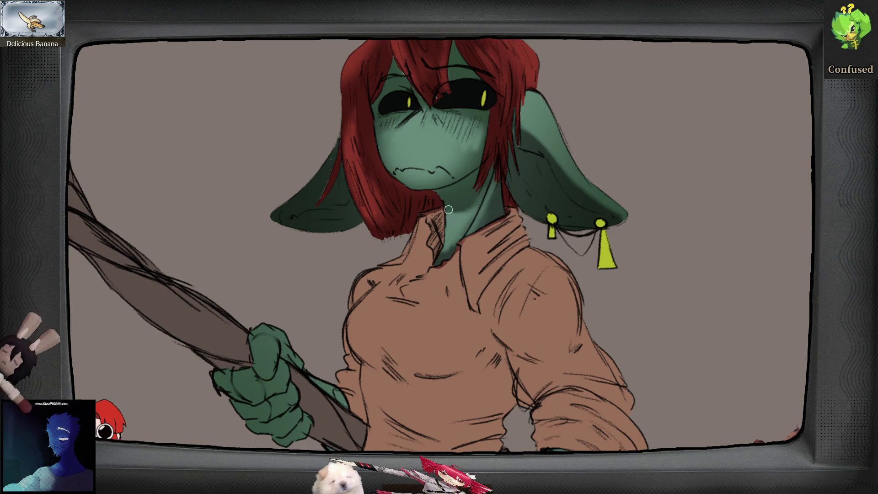
key(ctrl+0)
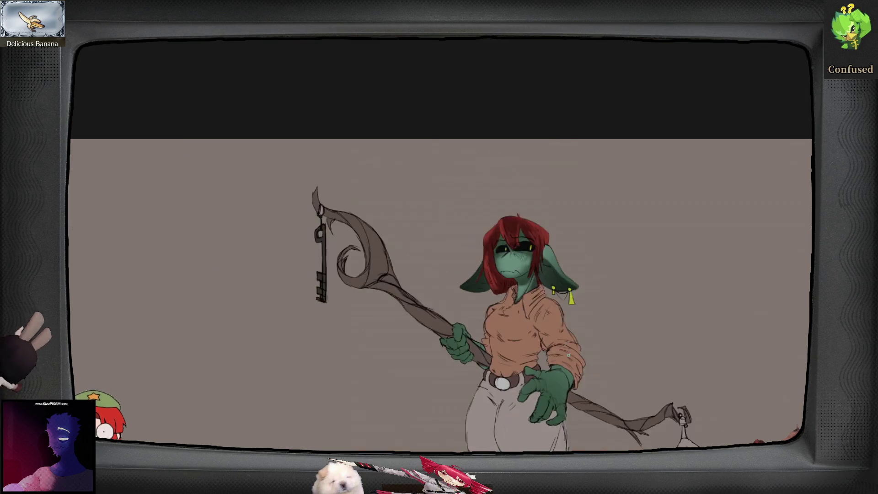
- Paint darker grey strokes down the left trouser leg, across the trousers and on the cuff
key(m)
key(ctrl+0)
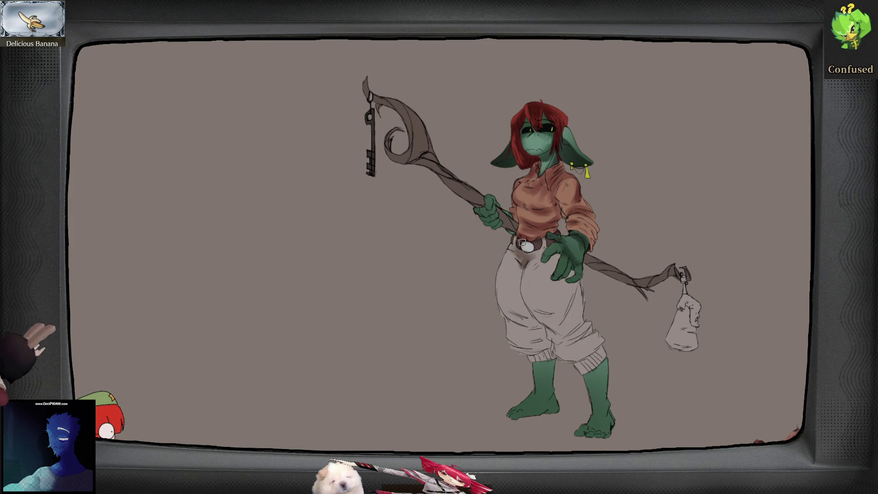
mouse_move(521, 267)
mouse_down()
mouse_move(537, 306)
mouse_move(568, 338)
mouse_up()
mouse_move(579, 293)
mouse_down()
mouse_move(567, 330)
mouse_move(557, 332)
mouse_move(588, 330)
mouse_move(559, 315)
mouse_move(571, 278)
mouse_move(543, 332)
mouse_move(553, 331)
mouse_move(581, 372)
mouse_up()
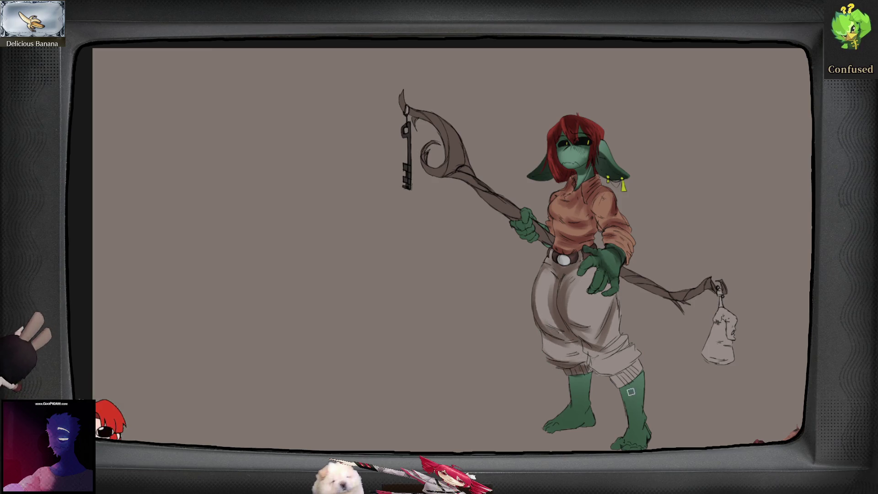
mouse_move(648, 391)
mouse_down()
mouse_move(522, 375)
mouse_move(503, 361)
mouse_move(530, 346)
mouse_move(520, 350)
mouse_up()
mouse_move(526, 309)
mouse_down()
mouse_move(513, 376)
mouse_move(550, 366)
mouse_move(549, 387)
mouse_move(542, 379)
mouse_up()
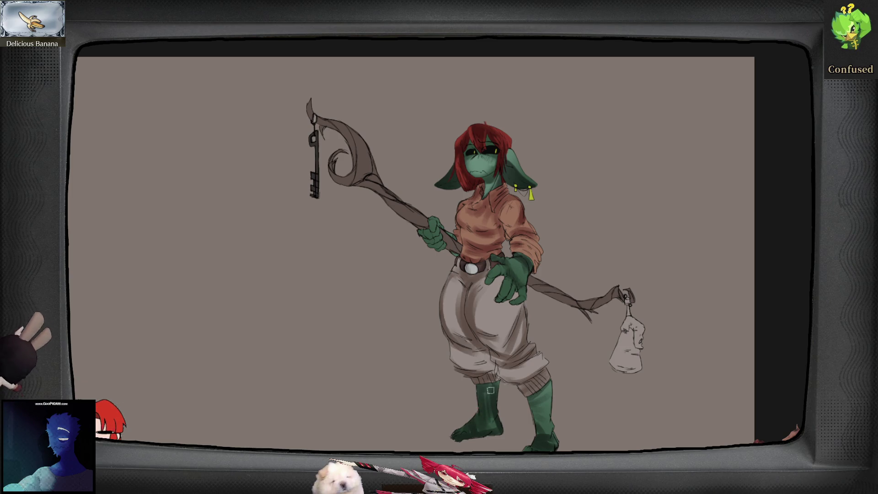
- Darken the shading along the staff and the bag's string, checking in mirrored view
key(m)
key(m)
drag(588, 288, 614, 300)
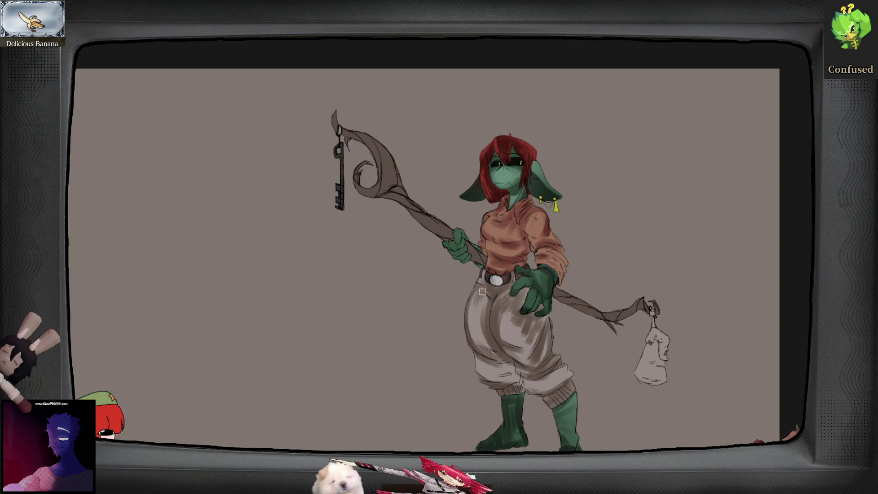
drag(482, 274, 501, 331)
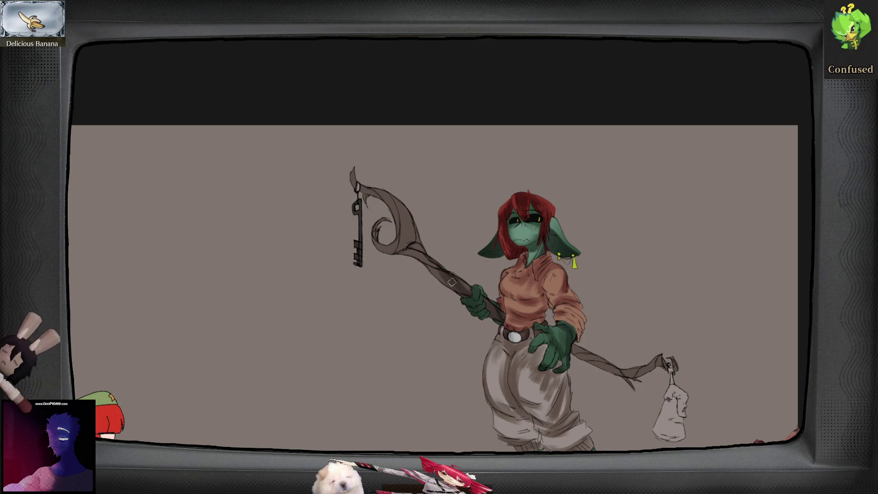
mouse_move(431, 267)
mouse_down()
mouse_move(392, 203)
mouse_move(364, 192)
mouse_move(406, 236)
mouse_move(404, 261)
mouse_move(375, 224)
mouse_move(391, 249)
mouse_up()
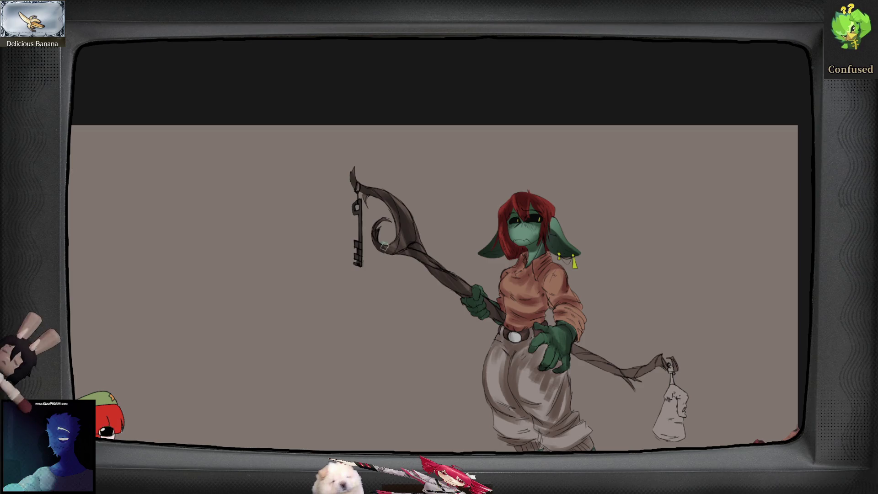
key(m)
key(m)
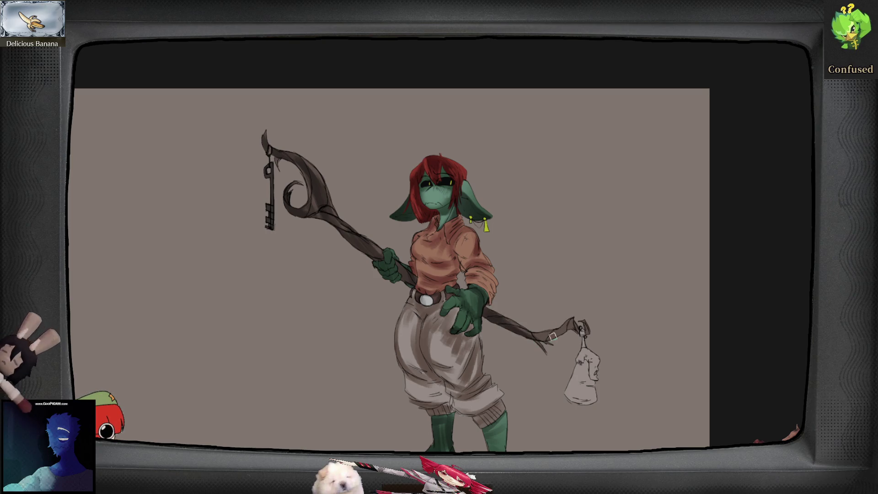
mouse_move(583, 337)
mouse_down()
mouse_move(594, 370)
mouse_move(590, 385)
mouse_move(569, 390)
mouse_move(579, 405)
mouse_up()
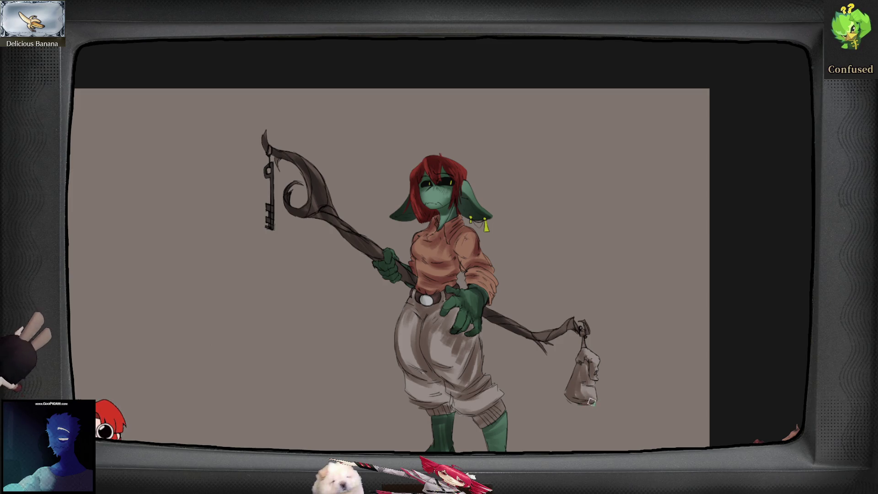
key(m)
key(m)
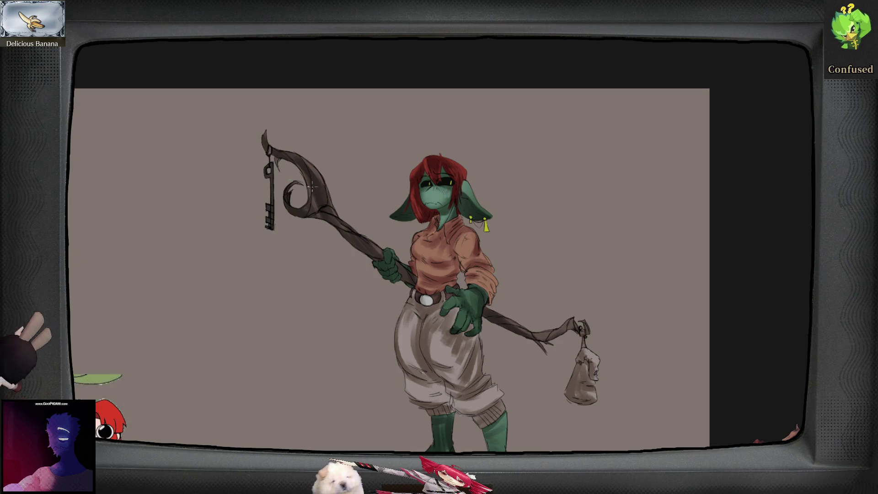
- Zoom in and recentre the view so the face and hair fill the canvas
scroll(417, 214, up, 1)
drag(417, 214, 397, 183)
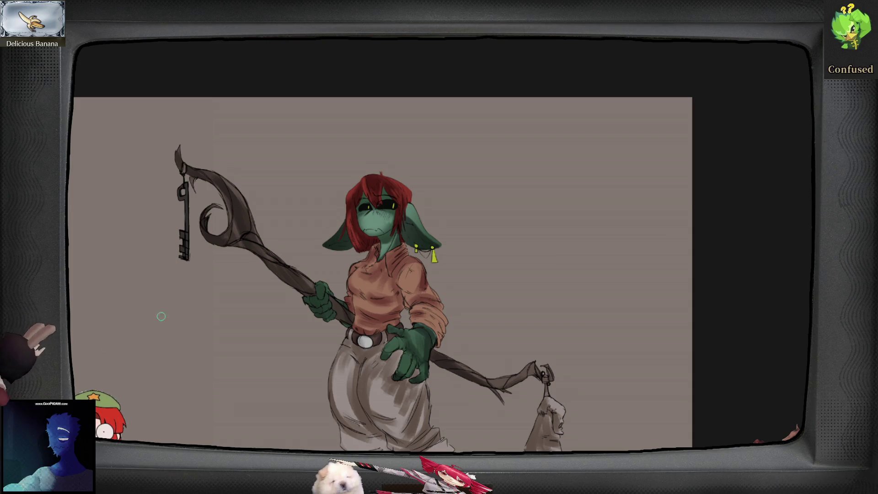
scroll(383, 213, up, 3)
drag(358, 223, 378, 263)
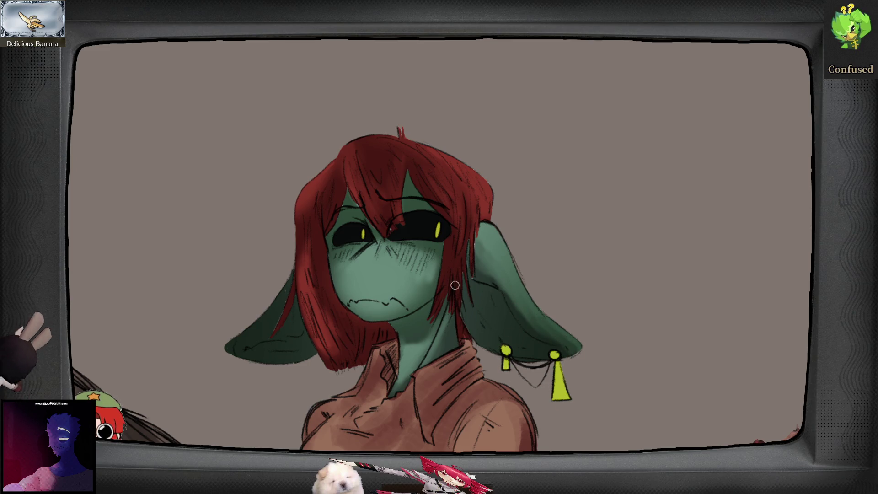
- Pan past the staff and hand, shade the ear tip's upper edge darker, then zoom out
drag(462, 345, 503, 316)
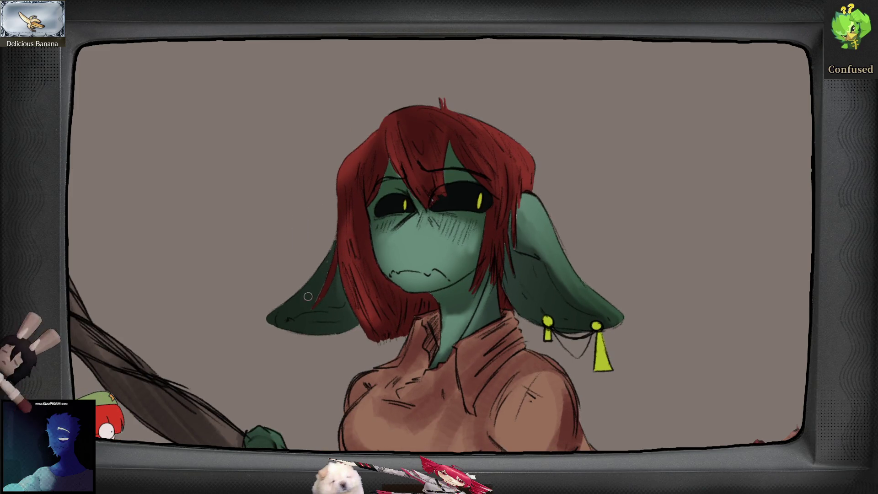
drag(311, 291, 269, 322)
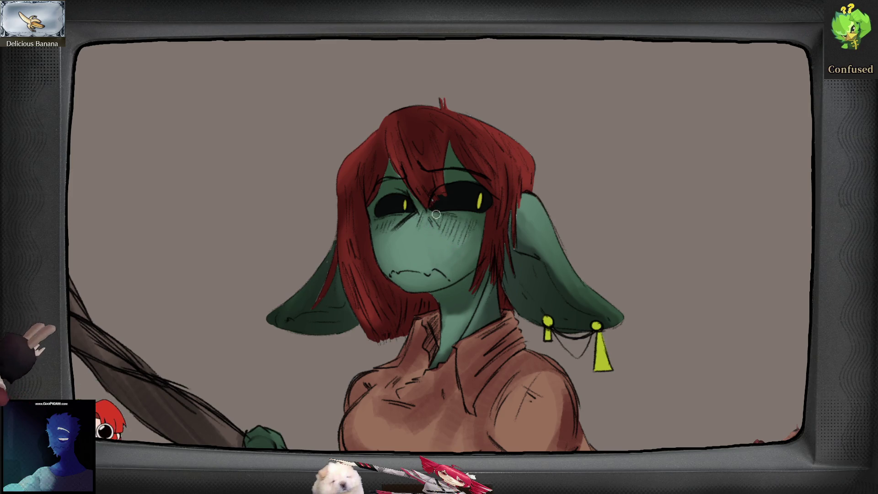
scroll(410, 217, down, 3)
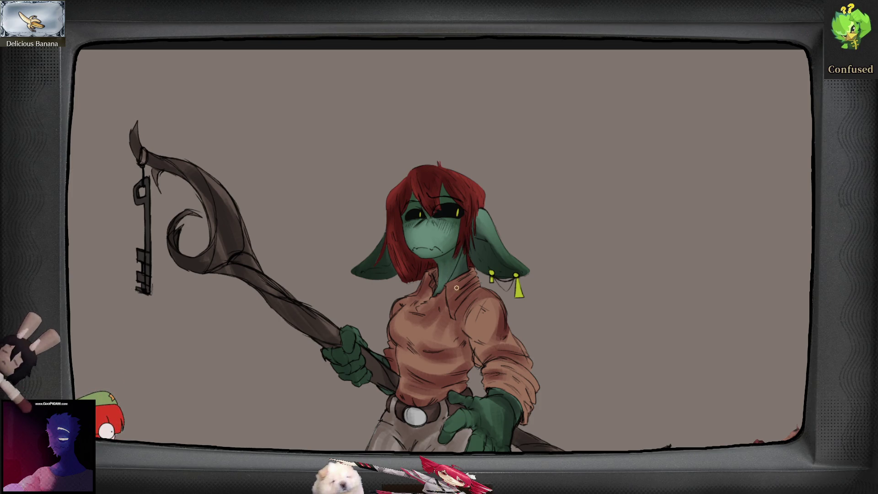
key(m)
key(m)
drag(471, 374, 471, 289)
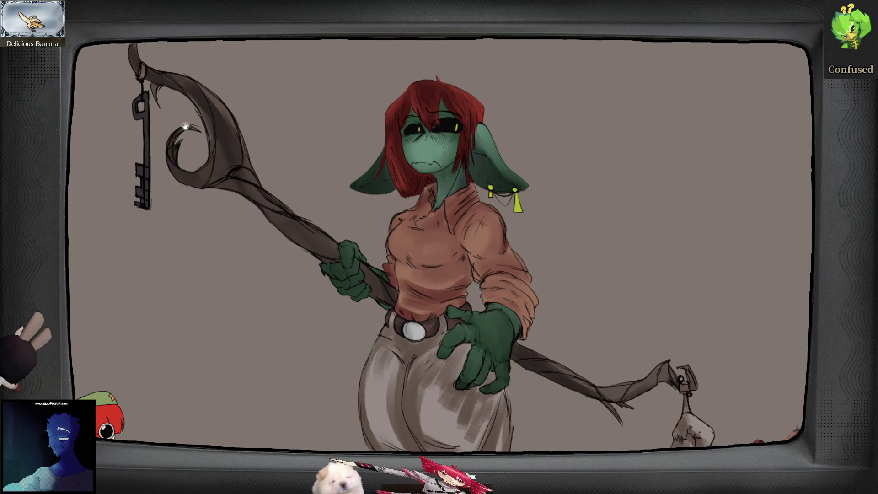
drag(186, 179, 214, 243)
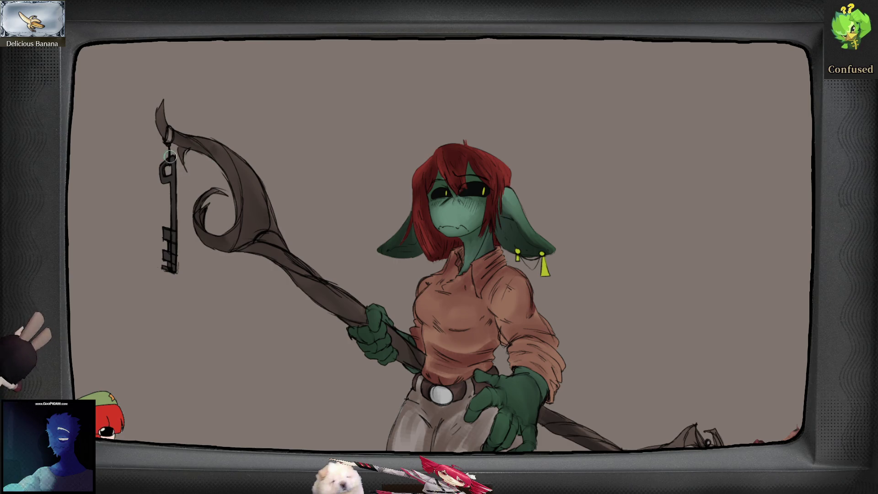
drag(506, 319, 410, 201)
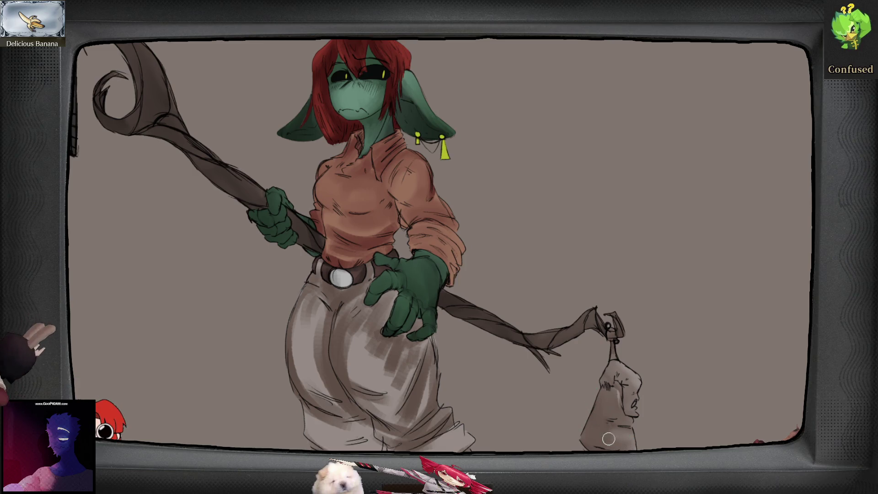
- Blend the blocky trouser shading and add soft shading to the right and left boots
drag(357, 342, 403, 318)
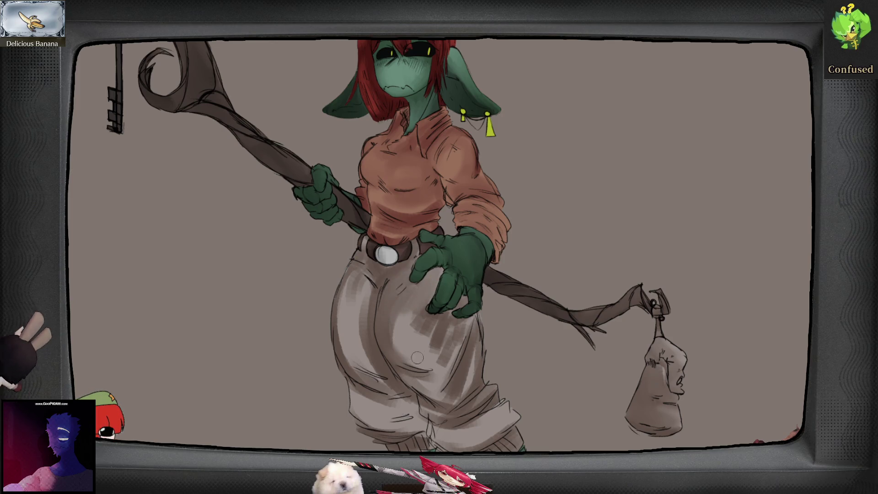
mouse_move(399, 349)
mouse_down()
mouse_move(417, 332)
mouse_move(446, 348)
mouse_move(469, 337)
mouse_move(469, 379)
mouse_move(410, 376)
mouse_move(481, 406)
mouse_move(457, 421)
mouse_move(498, 424)
mouse_move(484, 442)
mouse_move(500, 441)
mouse_up()
scroll(500, 441, down, 2)
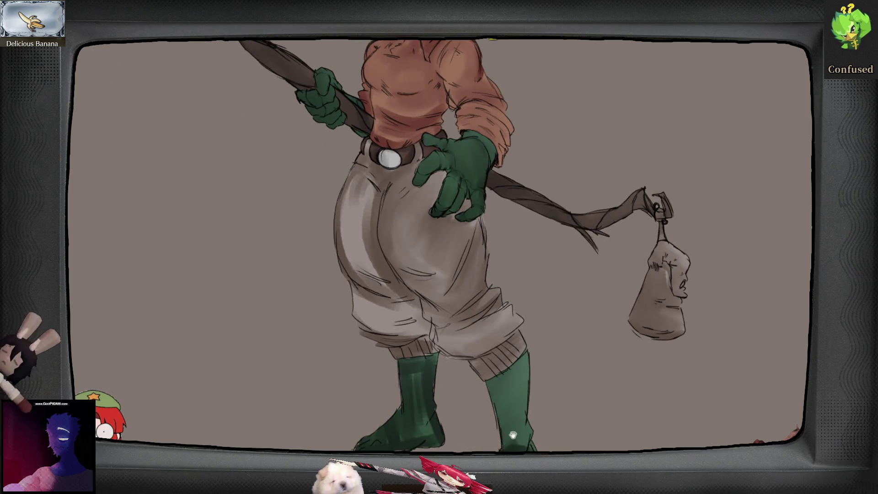
scroll(505, 398, down, 1)
mouse_move(475, 400)
mouse_down()
mouse_move(512, 413)
mouse_move(496, 429)
mouse_up()
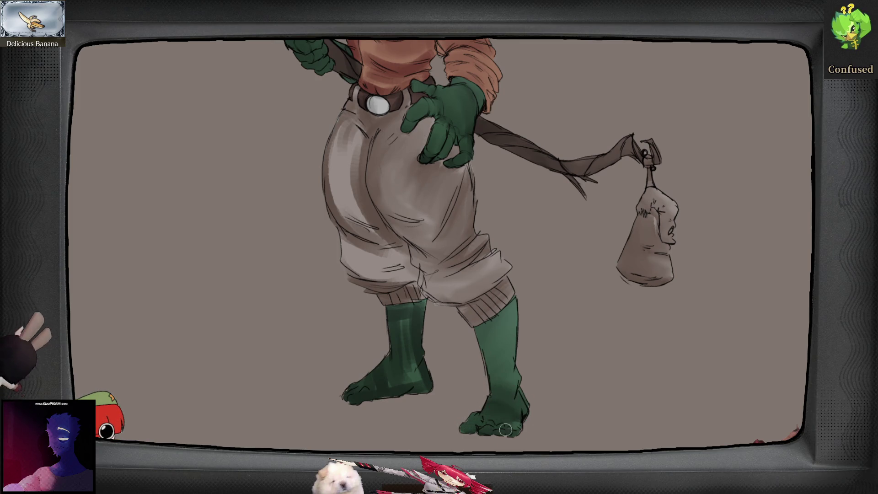
scroll(530, 414, left, 1)
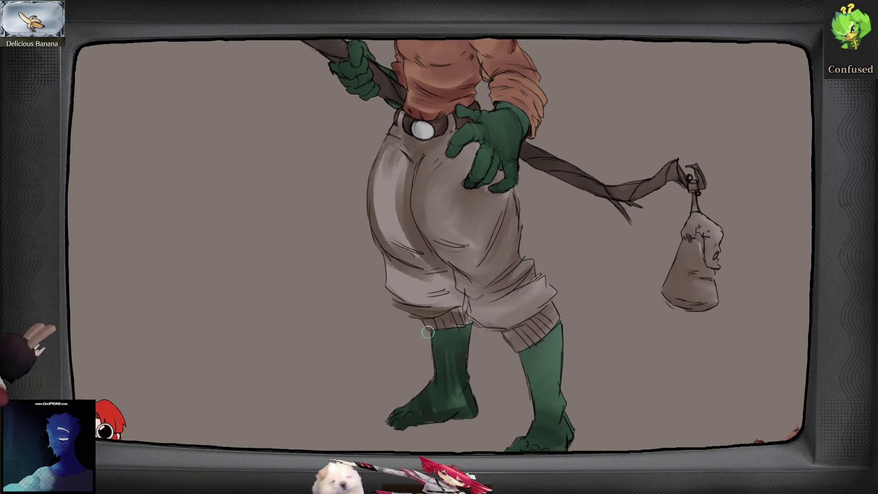
mouse_move(439, 352)
mouse_down()
mouse_move(486, 369)
mouse_move(474, 364)
mouse_up()
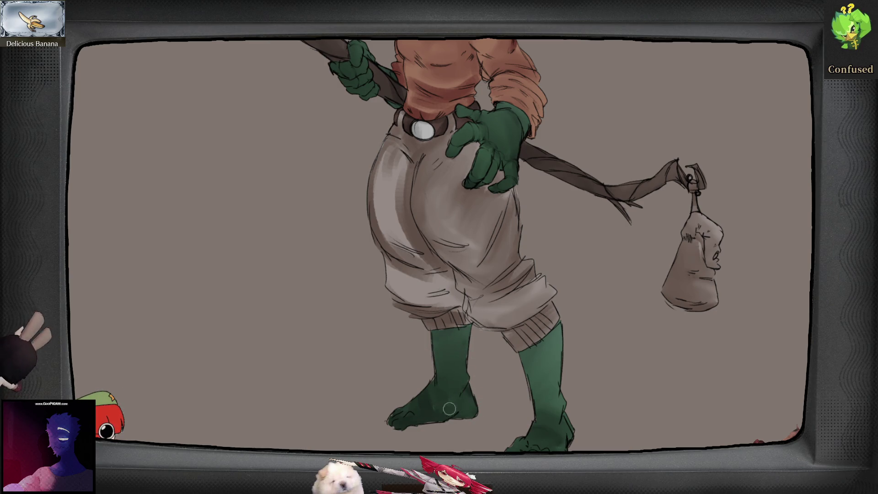
- Check the legs and whole figure in mirrored view, then zoom out to show everything
key(m)
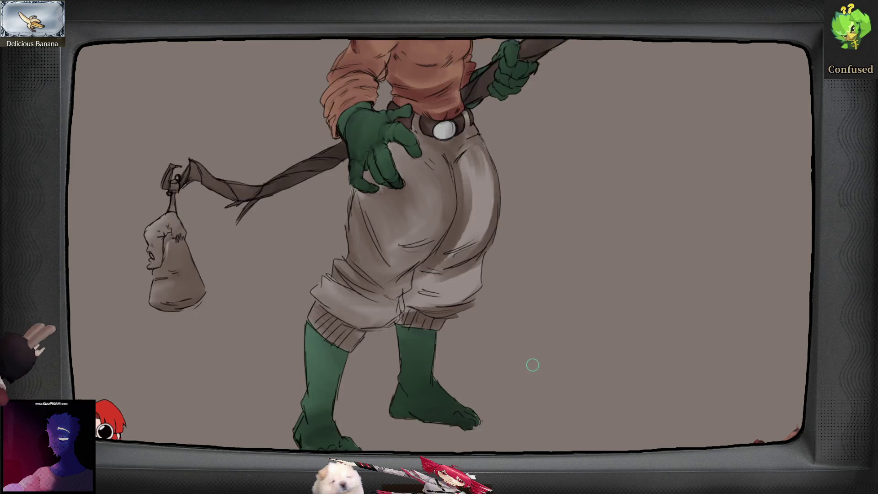
key(m)
mouse_move(496, 358)
mouse_down()
mouse_move(506, 308)
mouse_move(483, 301)
mouse_up()
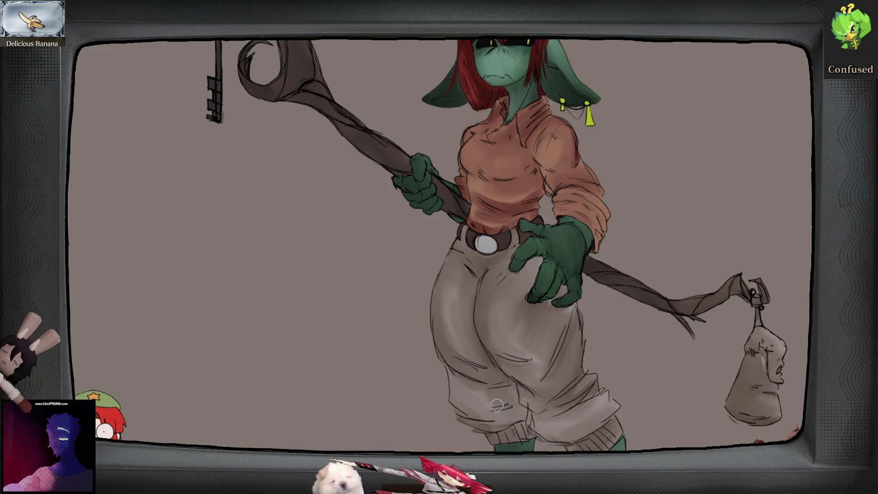
key(m)
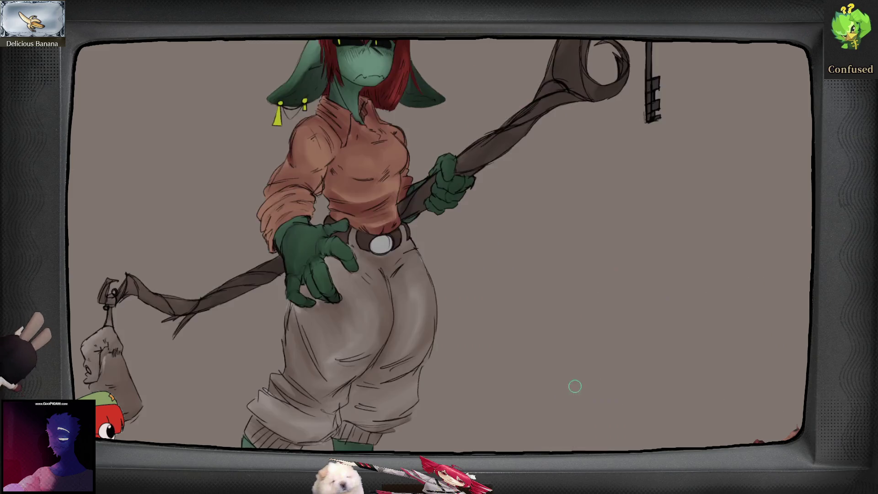
key(m)
key(minus)
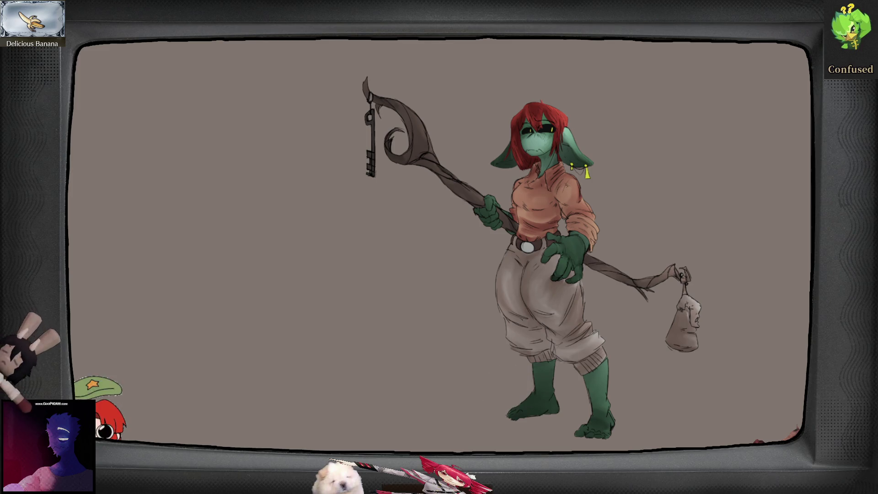
scroll(532, 124, up, 3)
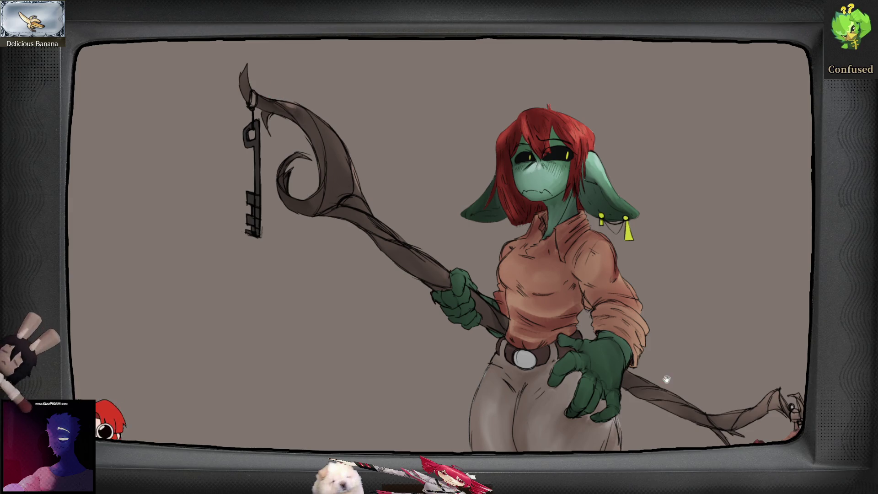
drag(667, 379, 595, 359)
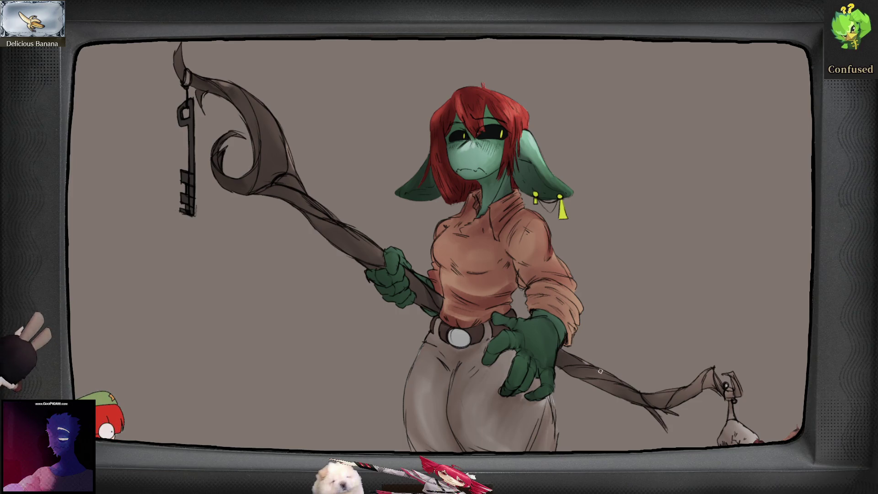
drag(615, 378, 580, 368)
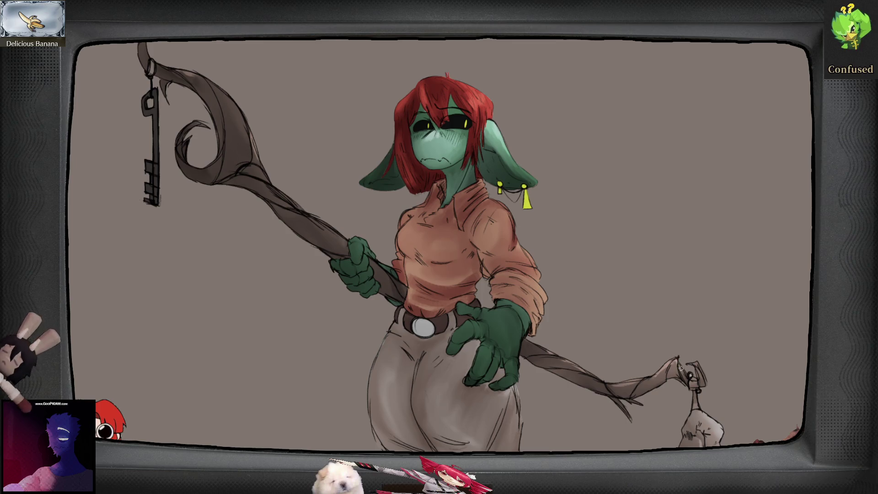
drag(697, 375, 680, 354)
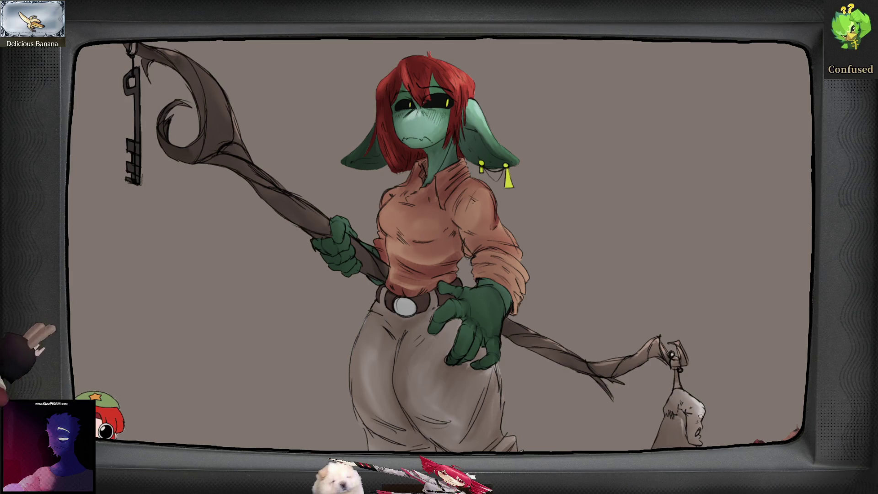
drag(699, 429, 687, 410)
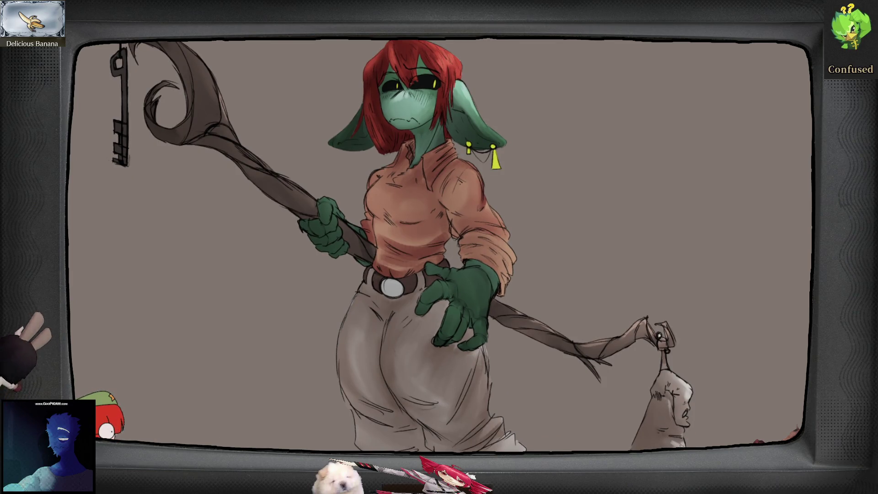
scroll(580, 347, down, 3)
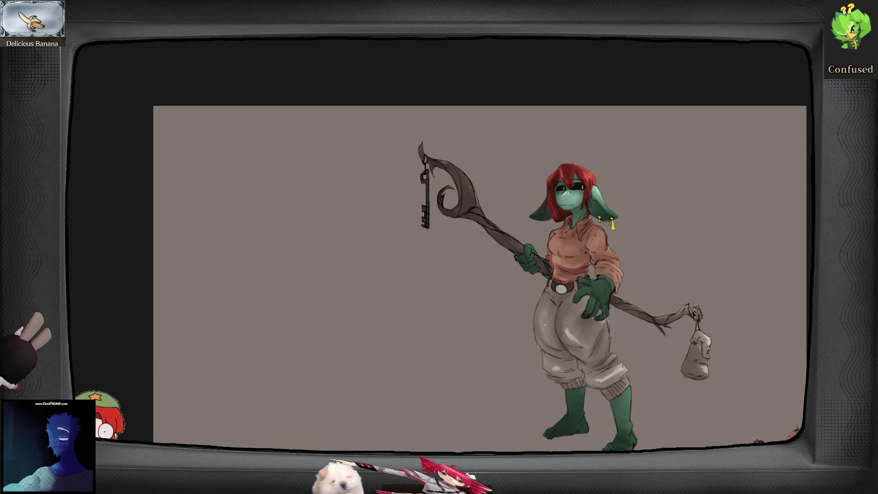
key(m)
key(m)
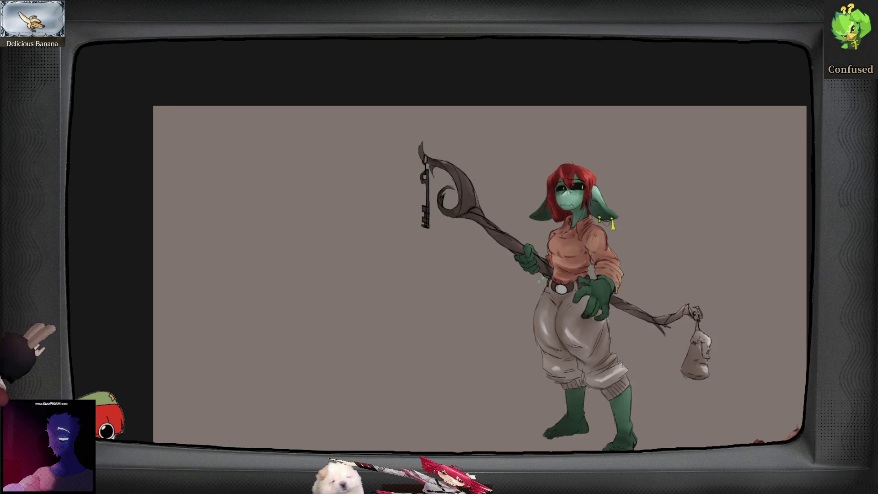
scroll(565, 288, up, 4)
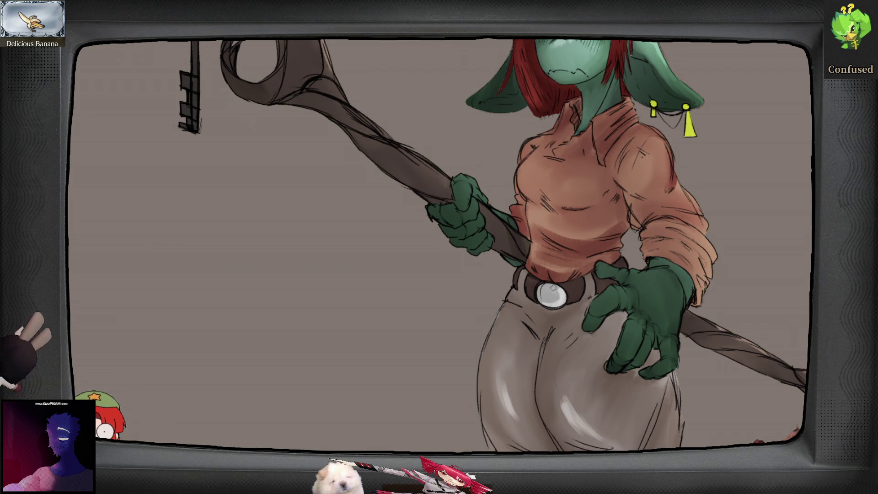
scroll(549, 290, down, 2)
key(m)
key(m)
scroll(625, 315, up, 1)
drag(625, 315, 612, 355)
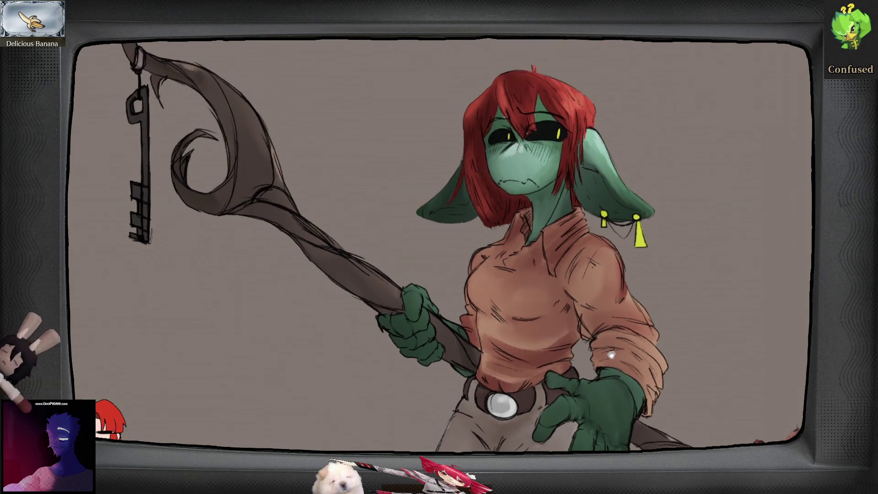
scroll(615, 280, down, 1)
drag(615, 280, 596, 254)
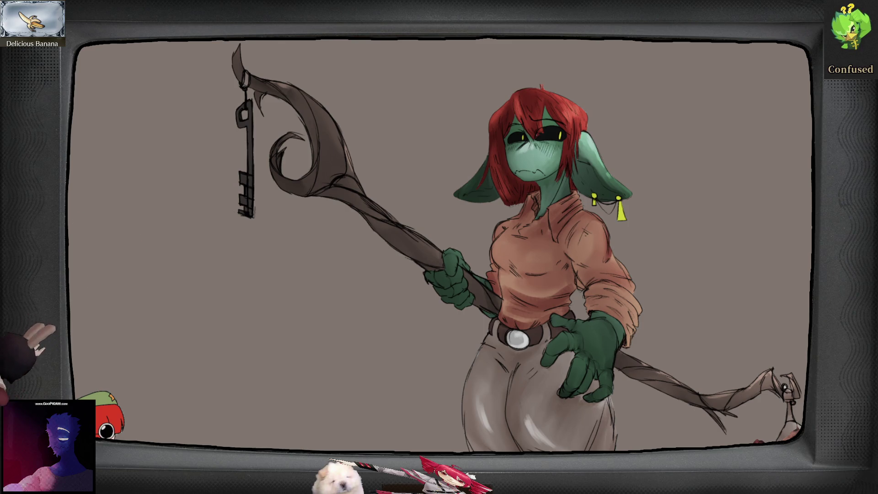
scroll(544, 153, up, 3)
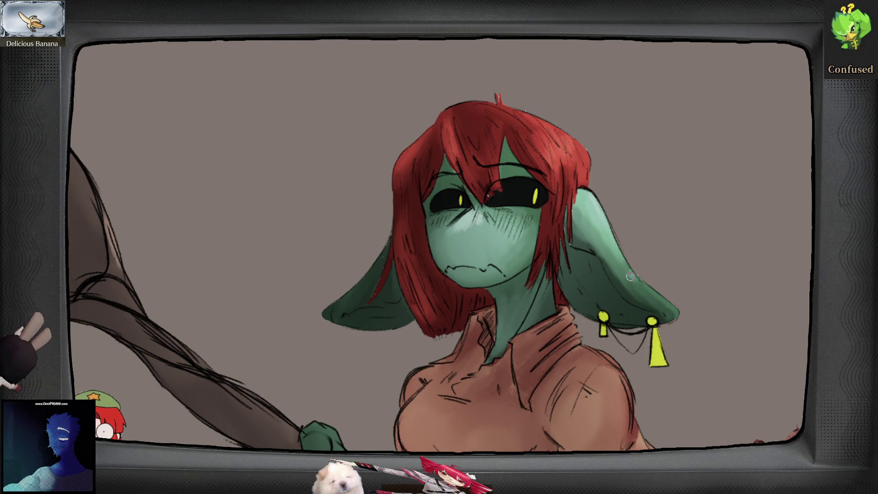
scroll(630, 276, down, 4)
scroll(575, 304, up, 4)
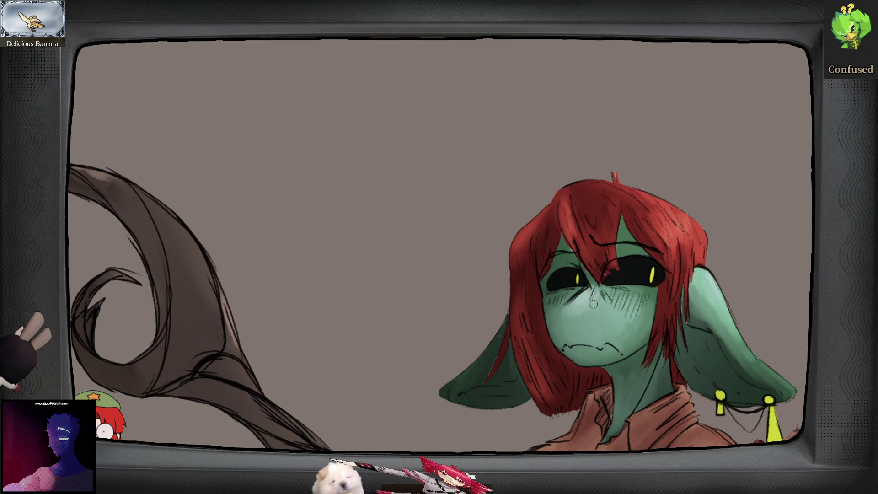
scroll(578, 301, down, 4)
scroll(540, 323, up, 5)
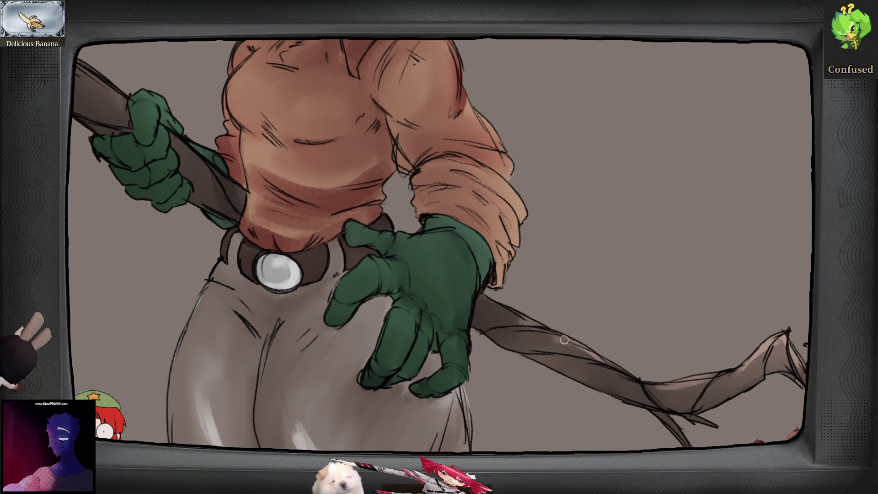
scroll(591, 354, right, 2)
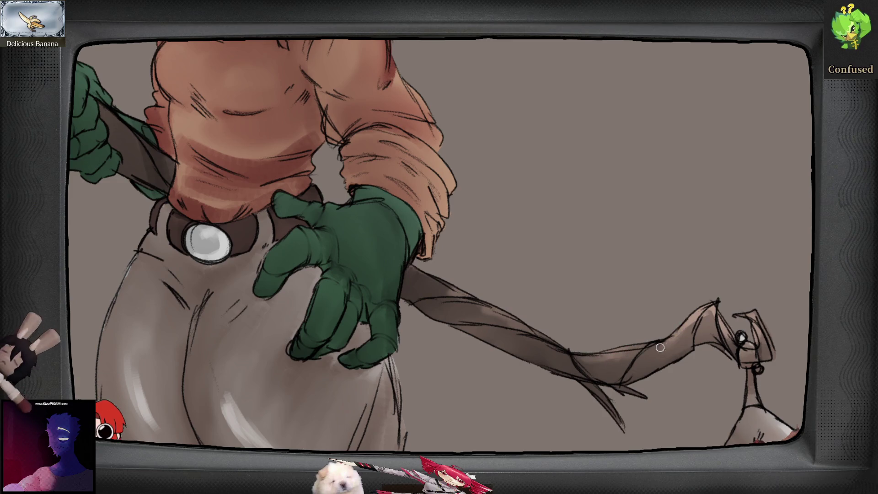
scroll(708, 311, right, 1)
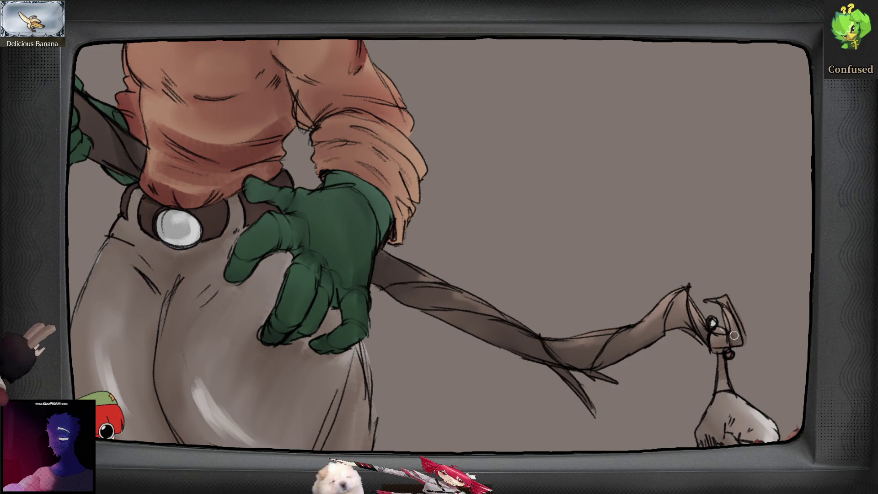
drag(750, 387, 677, 311)
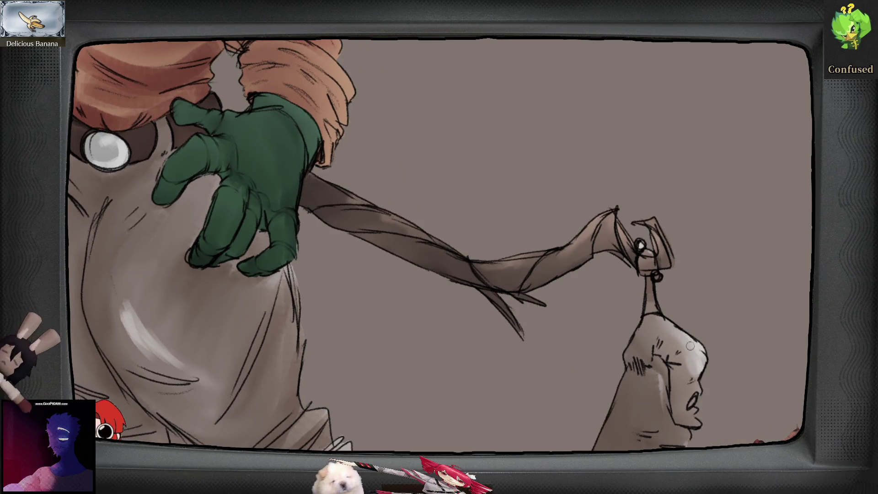
scroll(700, 355, down, 1)
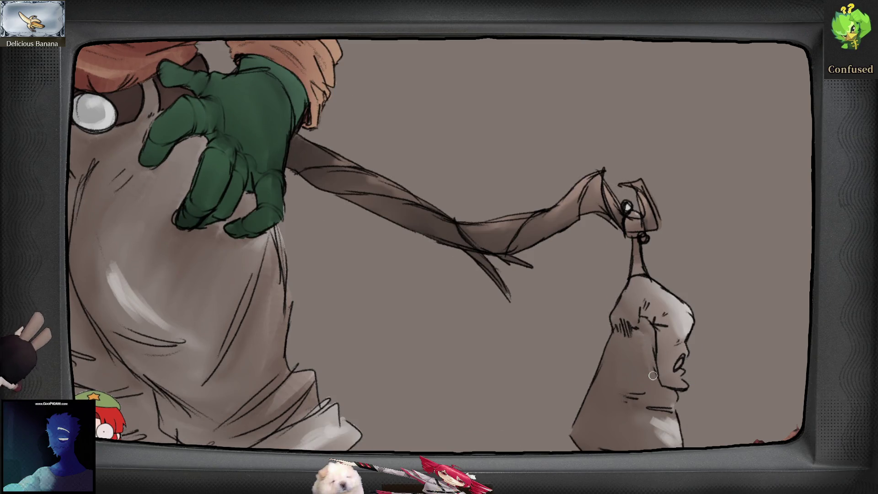
drag(666, 419, 626, 393)
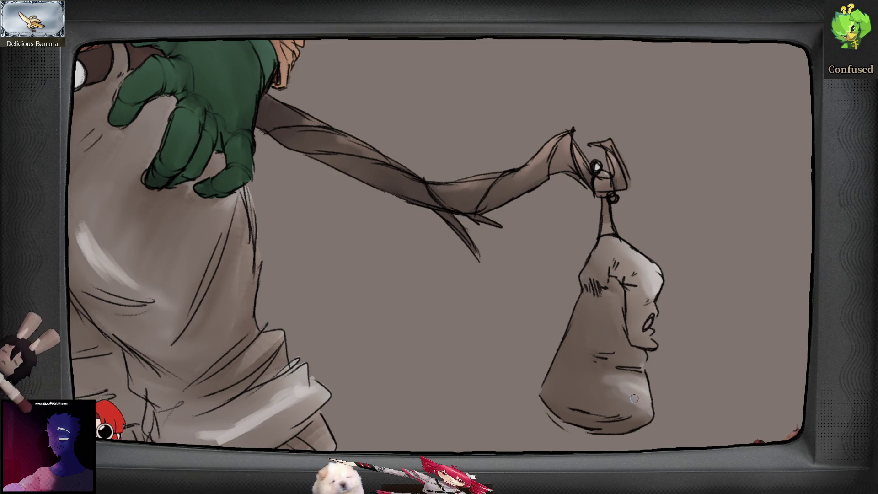
scroll(650, 398, down, 5)
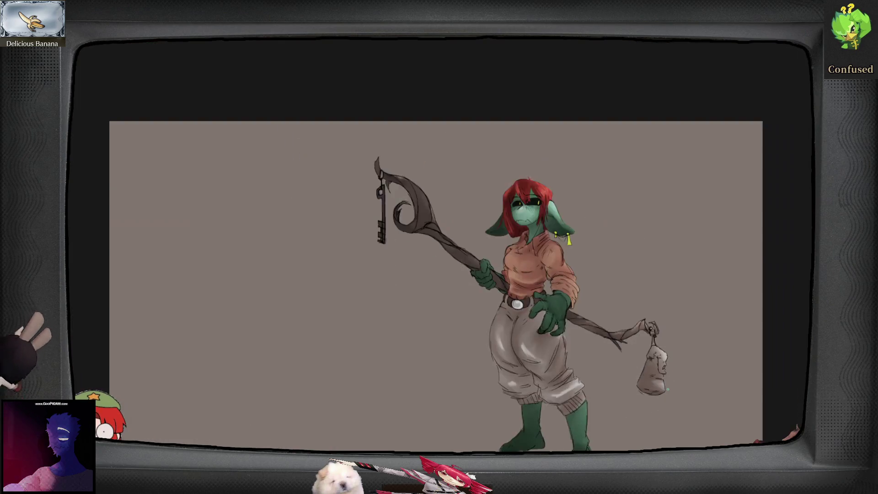
- Lengthen the light highlight on the grey trousers, flipping the view back and forth to check
key(m)
scroll(509, 278, up, 6)
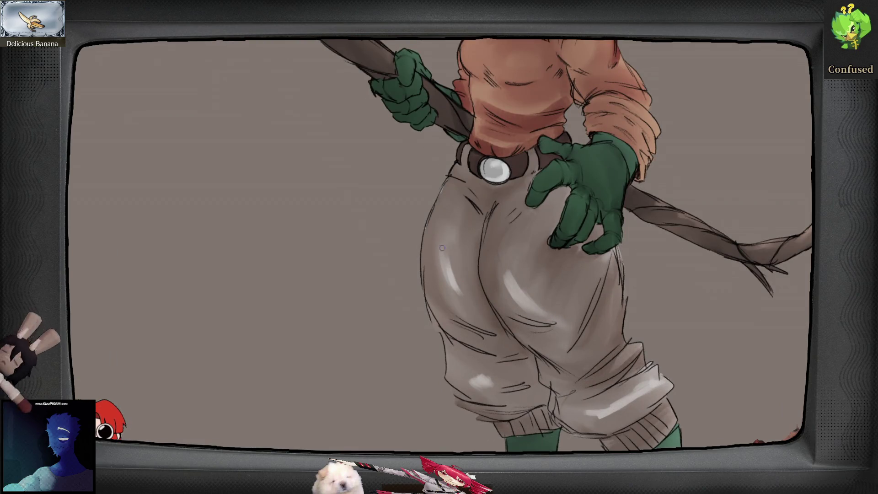
mouse_move(480, 382)
mouse_down()
mouse_move(471, 379)
mouse_move(505, 386)
mouse_up()
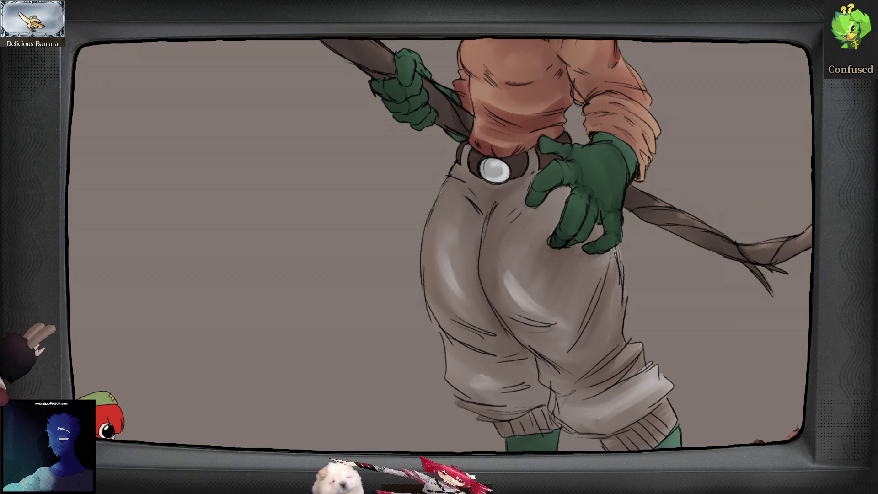
scroll(616, 255, down, 5)
key(h)
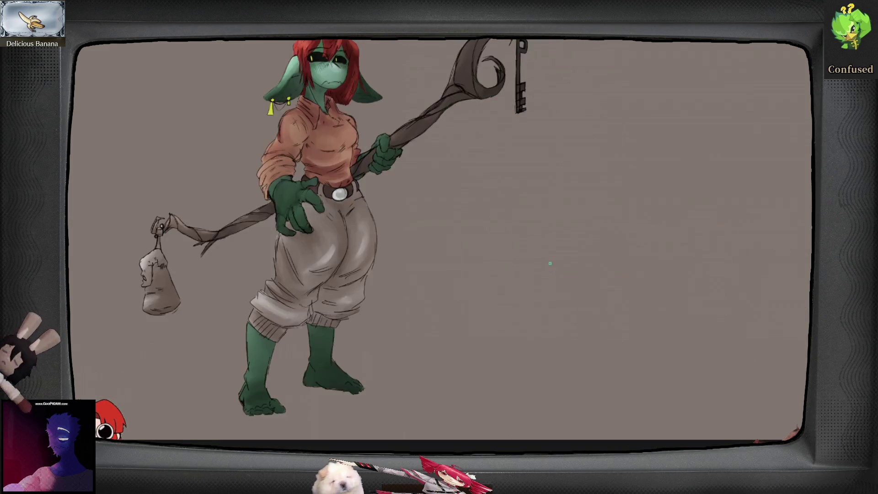
key(h)
scroll(533, 187, up, 5)
scroll(533, 187, up, 2)
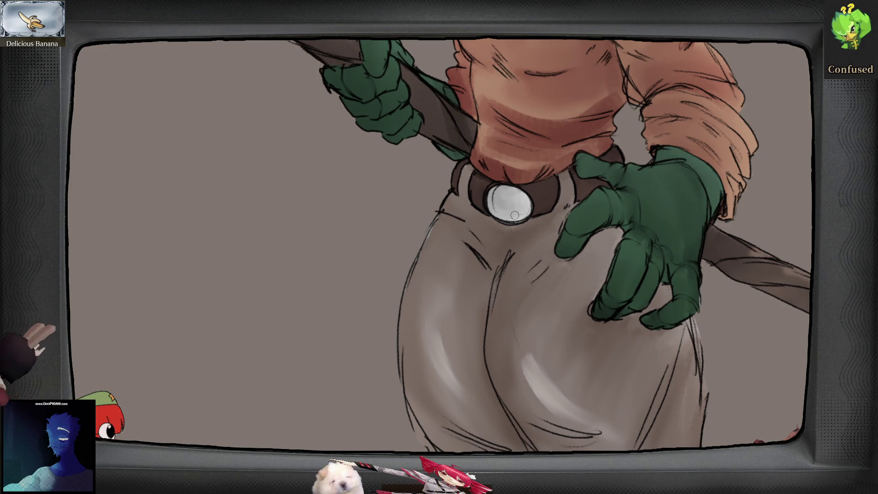
key(h)
scroll(586, 279, down, 5)
key(h)
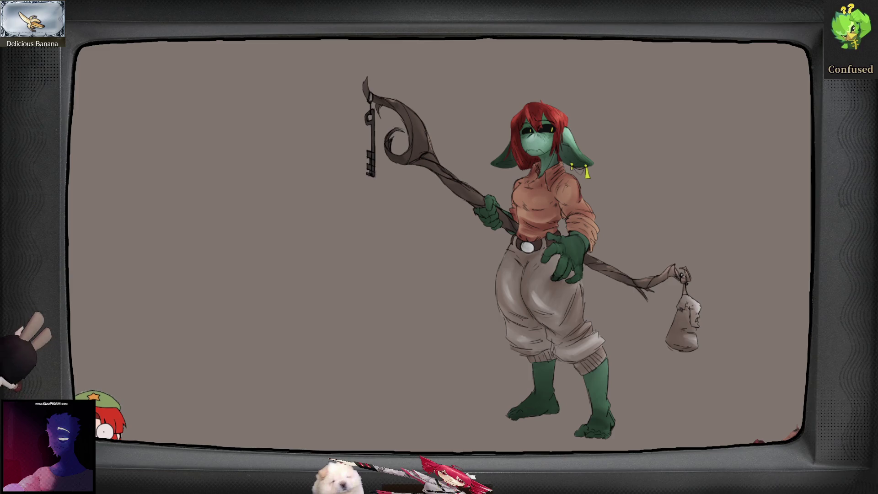
scroll(576, 157, up, 5)
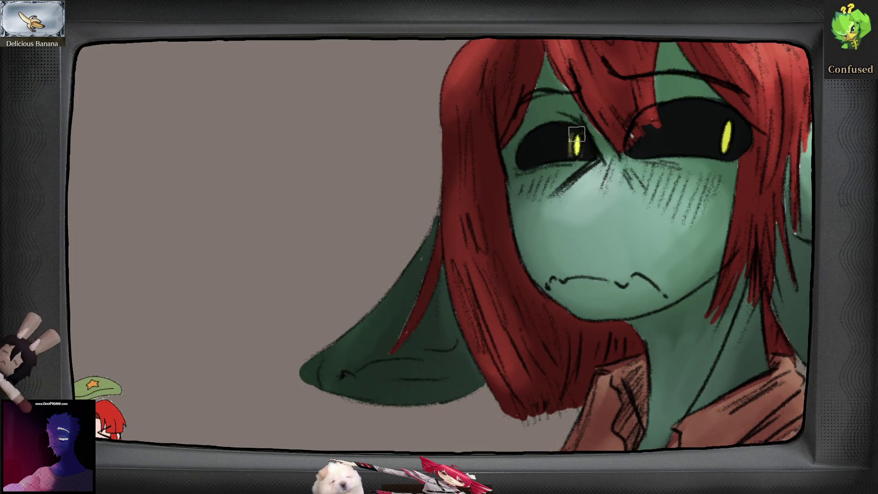
drag(582, 146, 499, 177)
mouse_move(640, 186)
mouse_down()
mouse_move(645, 169)
mouse_move(638, 191)
mouse_move(640, 174)
mouse_move(636, 183)
mouse_up()
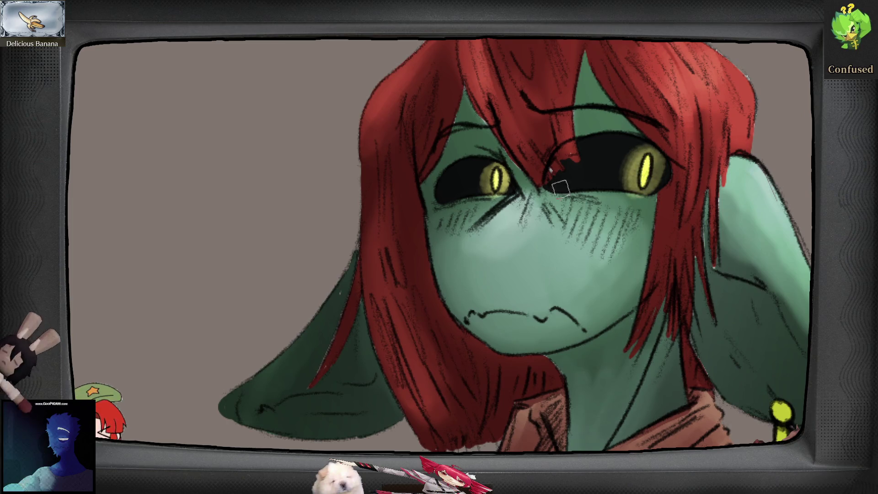
key(ctrl+z)
key(ctrl+z)
key(ctrl+z)
key(ctrl+z)
key(ctrl+shift+z)
key(ctrl+minus)
key(ctrl+0)
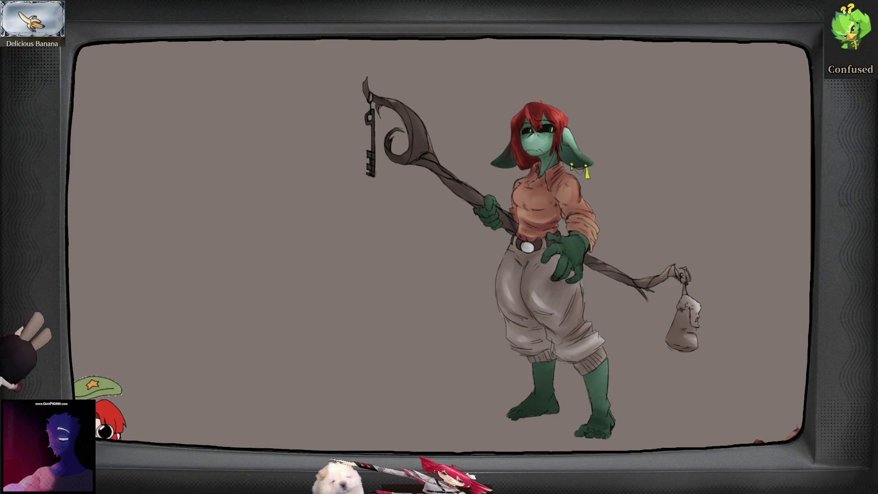
scroll(580, 171, up, 8)
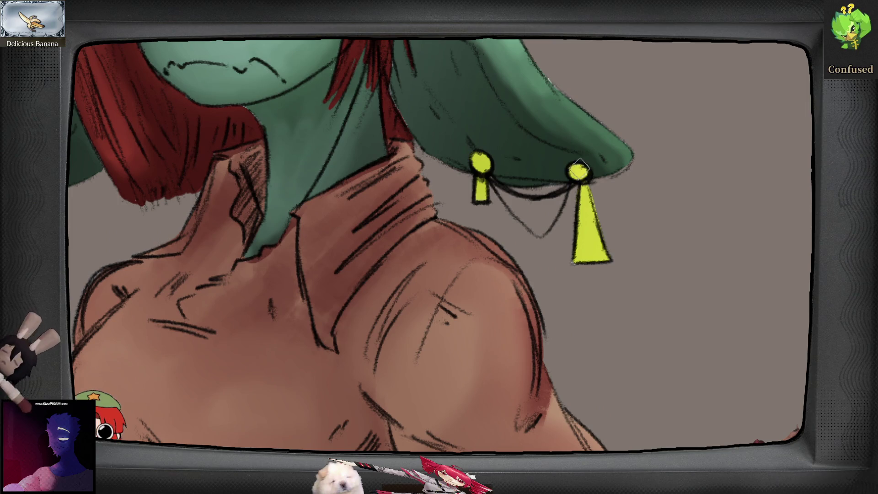
drag(590, 192, 597, 263)
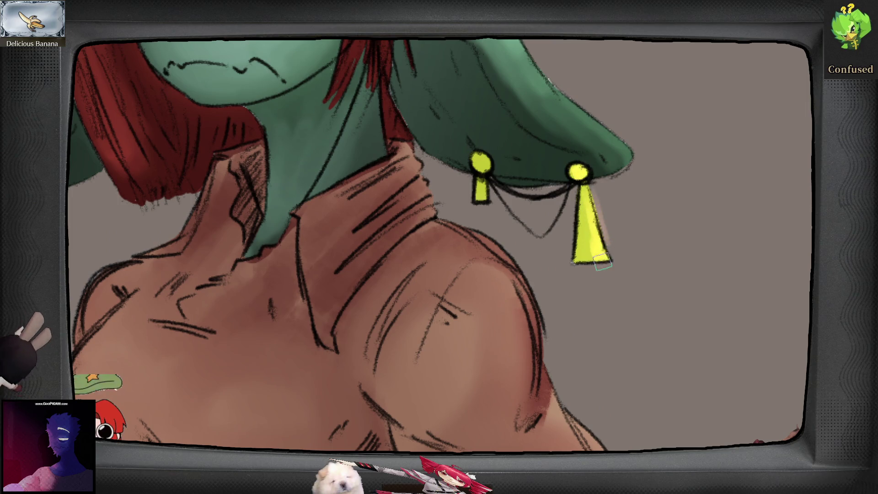
key(ctrl+z)
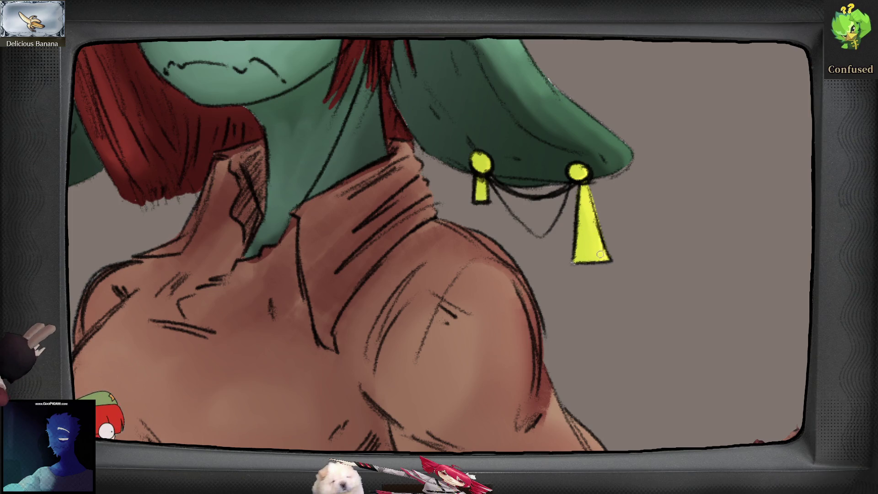
key(ctrl+0)
key(m)
key(m)
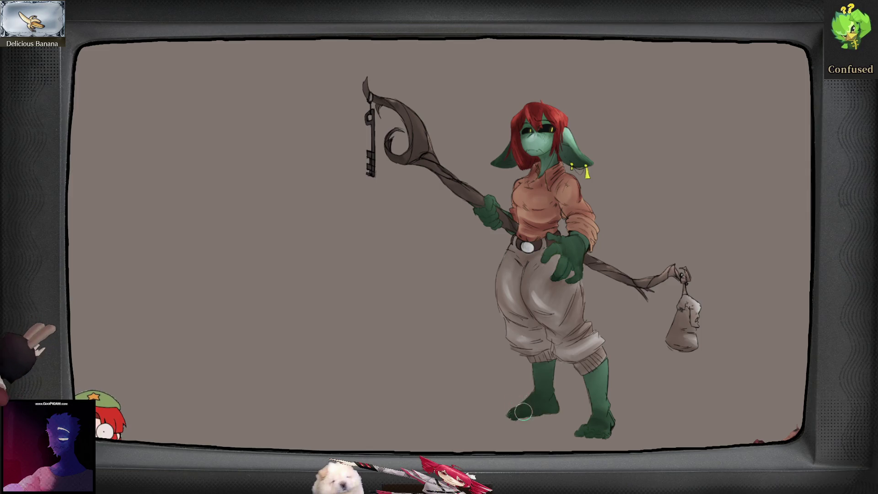
key(m)
key(m)
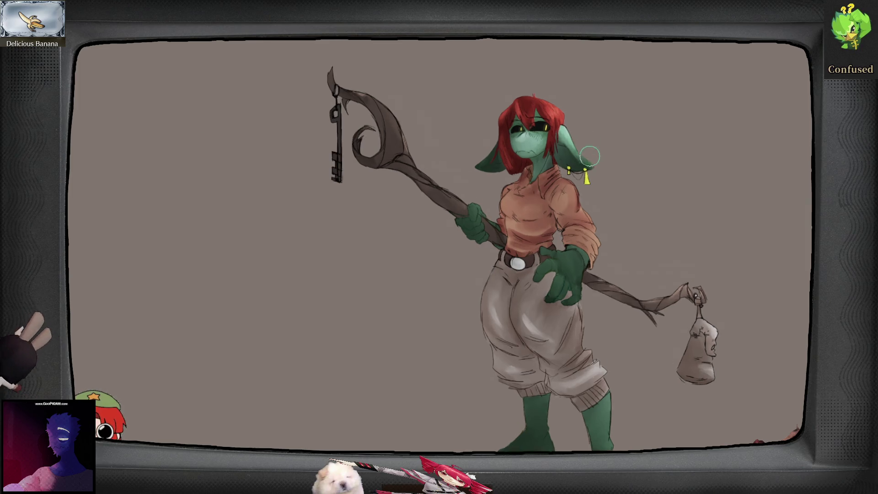
- Draw two thin golden chain strands arcing between the earring beads, then zoom out to the full character
scroll(576, 176, up, 6)
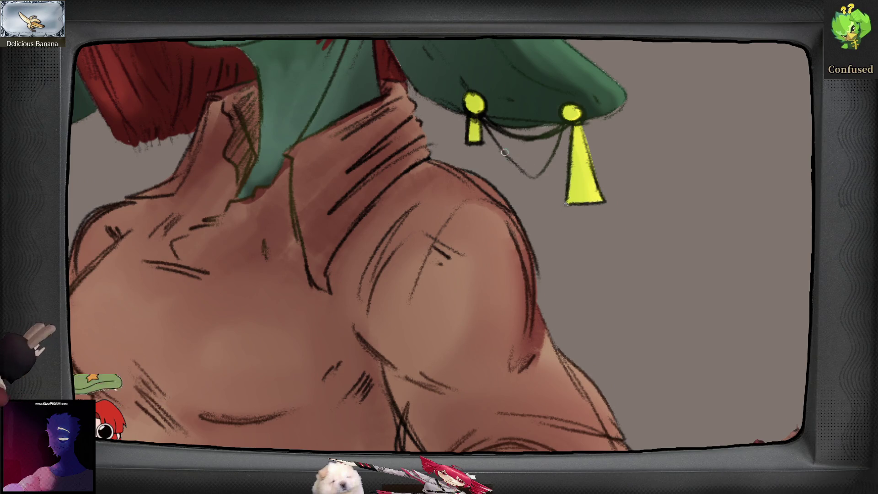
drag(510, 151, 529, 172)
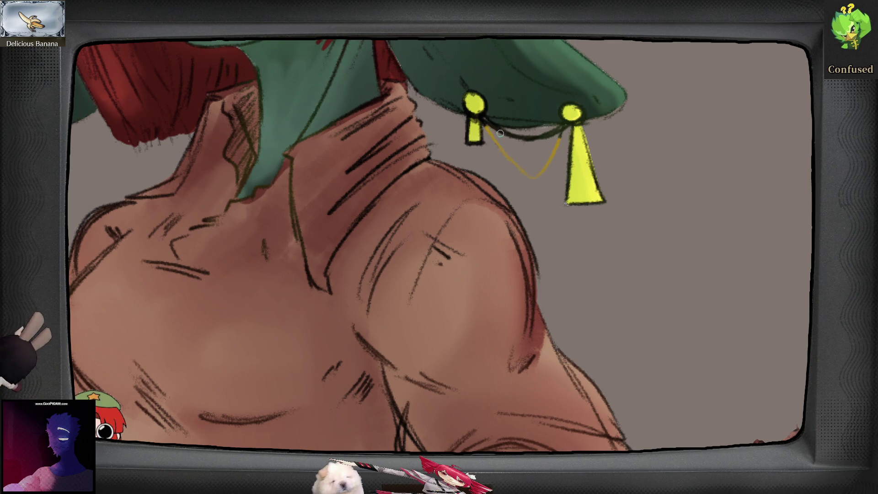
mouse_move(485, 123)
mouse_down()
mouse_move(536, 138)
mouse_move(557, 131)
mouse_up()
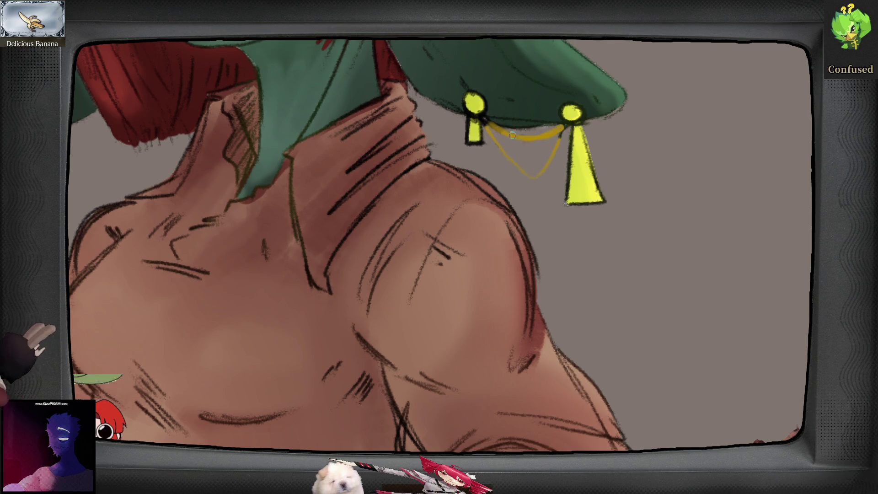
drag(485, 123, 511, 118)
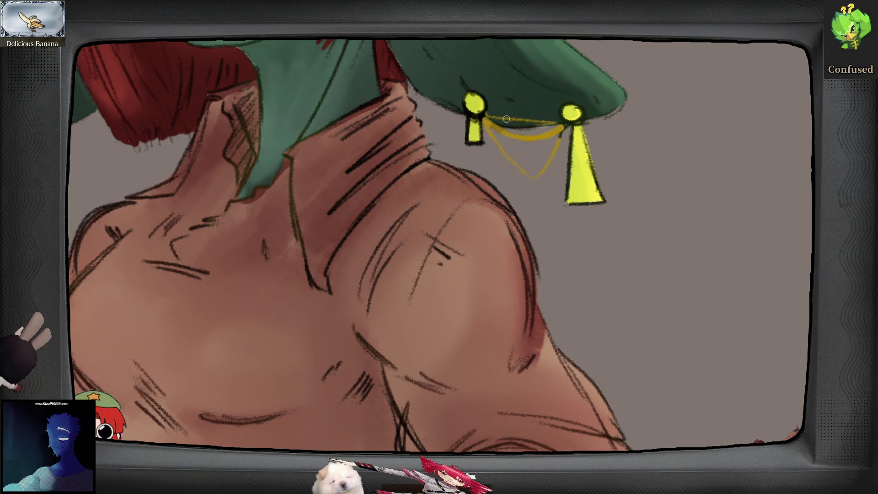
scroll(584, 218, up, 1)
key(ctrl+0)
- Select a tall rectangle behind the character's right side, checking the composition in mirrored view
key(m)
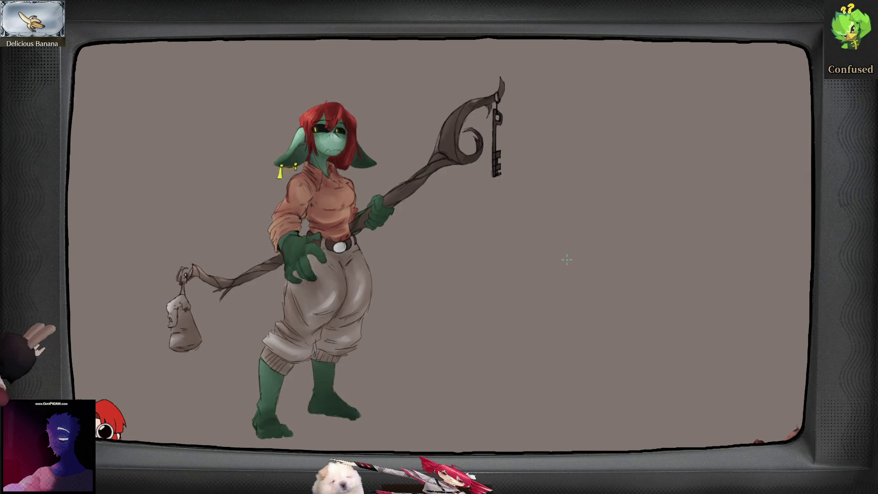
key(m)
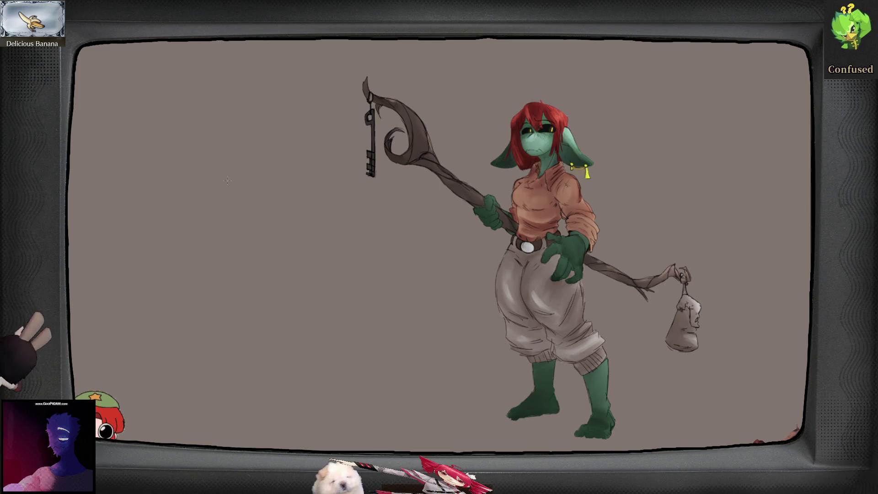
mouse_move(545, 68)
mouse_down()
mouse_move(618, 416)
mouse_move(712, 423)
mouse_move(723, 416)
mouse_move(671, 413)
mouse_up()
key(m)
key(m)
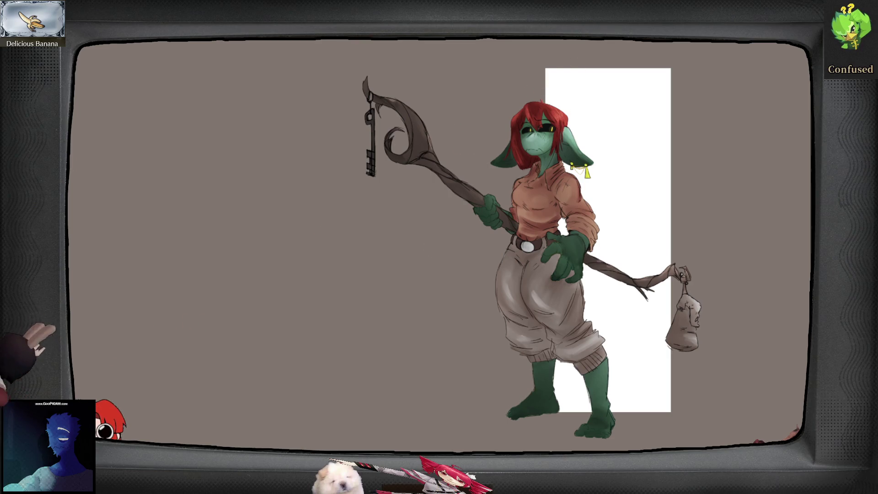
- Brush red-orange strokes over the white panel, then fill the whole selection solid red-orange
mouse_move(577, 86)
mouse_down()
mouse_move(588, 50)
mouse_move(671, 48)
mouse_move(681, 65)
mouse_move(572, 137)
mouse_move(576, 146)
mouse_move(631, 55)
mouse_move(554, 65)
mouse_up()
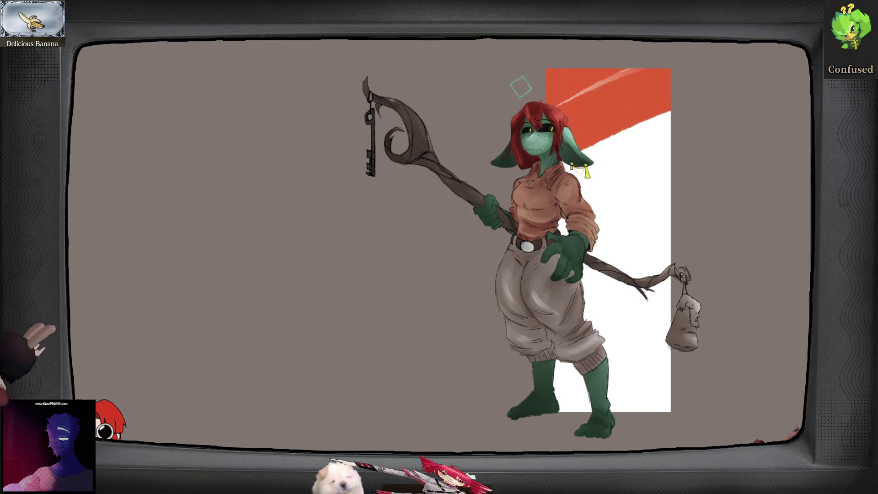
mouse_move(540, 115)
mouse_down()
mouse_move(536, 167)
mouse_move(640, 147)
mouse_move(682, 167)
mouse_up()
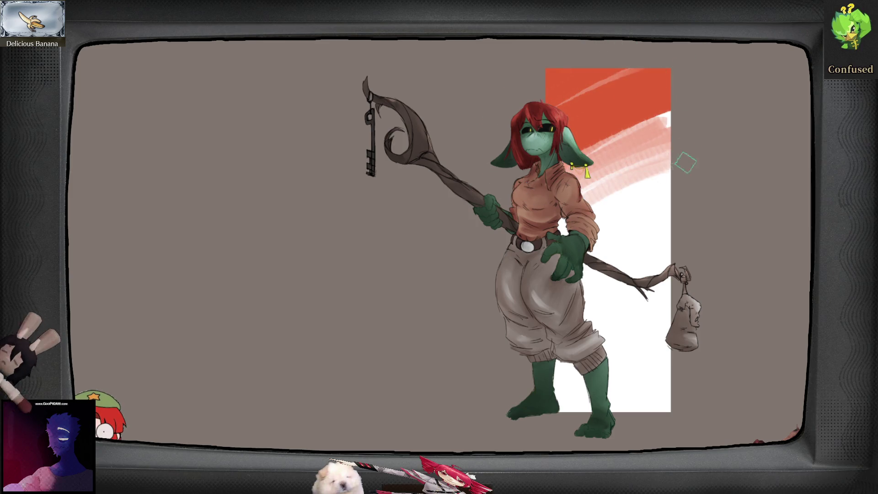
mouse_move(594, 233)
mouse_down()
mouse_move(671, 147)
mouse_move(627, 178)
mouse_move(604, 229)
mouse_move(668, 193)
mouse_up()
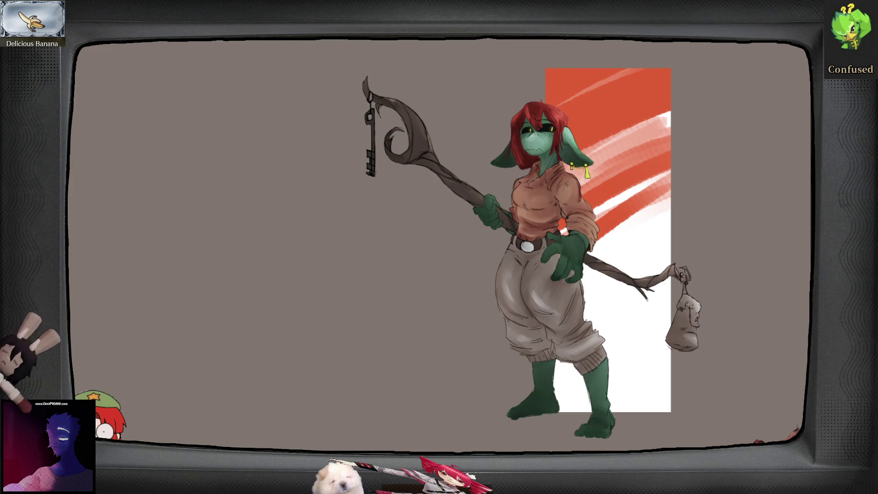
key(alt+BackSpace)
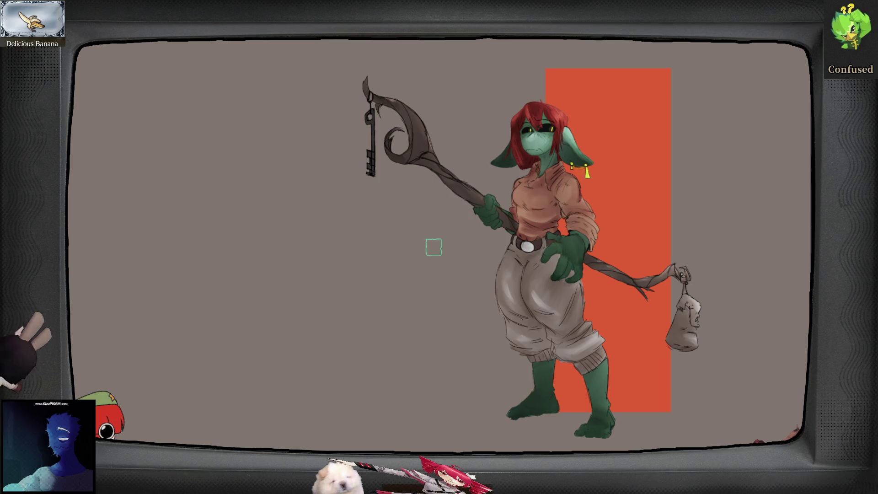
- Paint black building shapes behind the legs with a red-orange glow and hatching along the ground
mouse_move(561, 388)
mouse_down()
mouse_move(553, 361)
mouse_move(578, 412)
mouse_move(603, 296)
mouse_move(589, 403)
mouse_move(615, 394)
mouse_move(617, 320)
mouse_move(633, 302)
mouse_move(631, 339)
mouse_move(617, 361)
mouse_move(627, 375)
mouse_move(643, 366)
mouse_move(659, 283)
mouse_move(661, 403)
mouse_move(647, 351)
mouse_up()
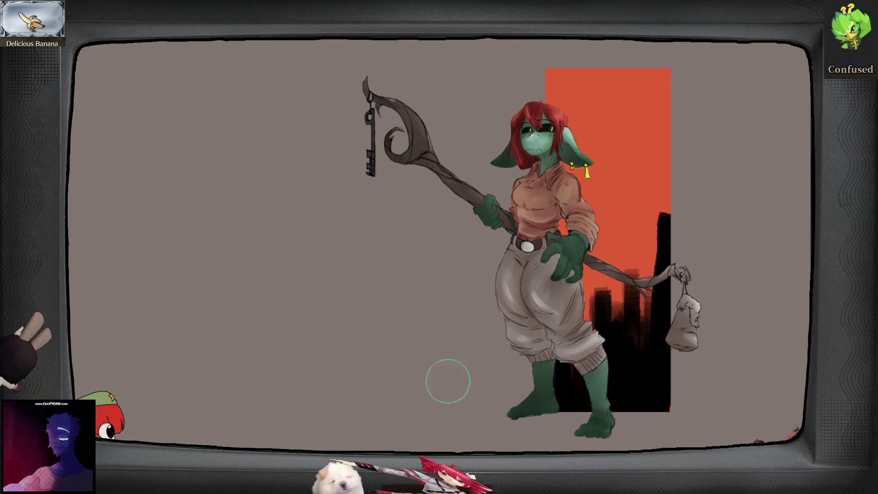
mouse_move(499, 438)
mouse_down()
mouse_move(598, 415)
mouse_move(707, 428)
mouse_move(697, 415)
mouse_move(595, 408)
mouse_move(661, 401)
mouse_move(509, 425)
mouse_up()
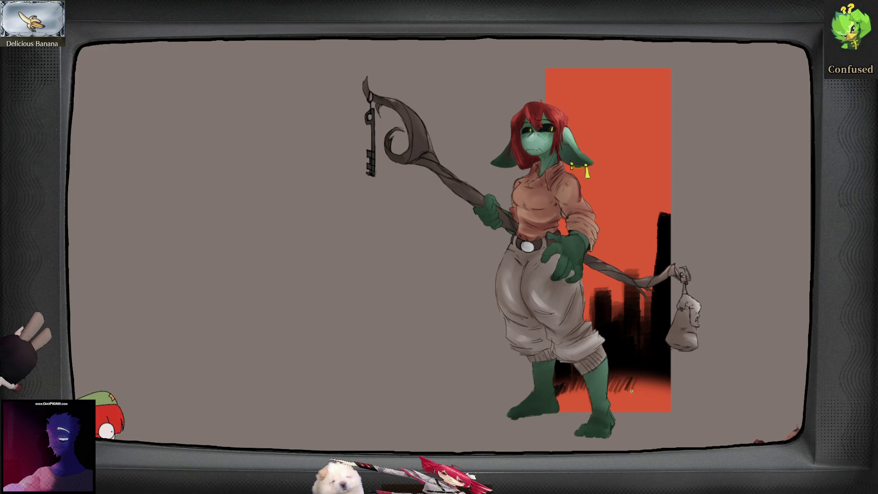
mouse_move(650, 385)
mouse_down()
mouse_move(666, 392)
mouse_move(660, 379)
mouse_up()
drag(630, 379, 562, 389)
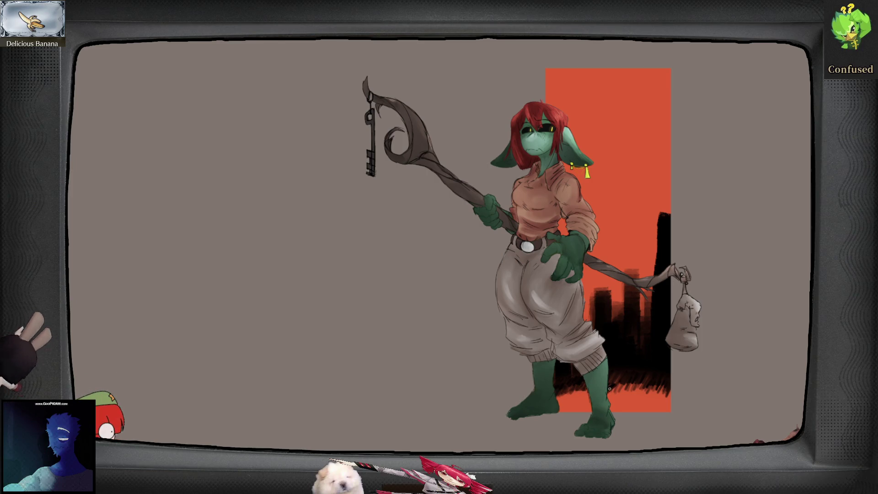
- Darken the hatching near the right boot and add short light strokes across the red ground
drag(627, 387, 649, 398)
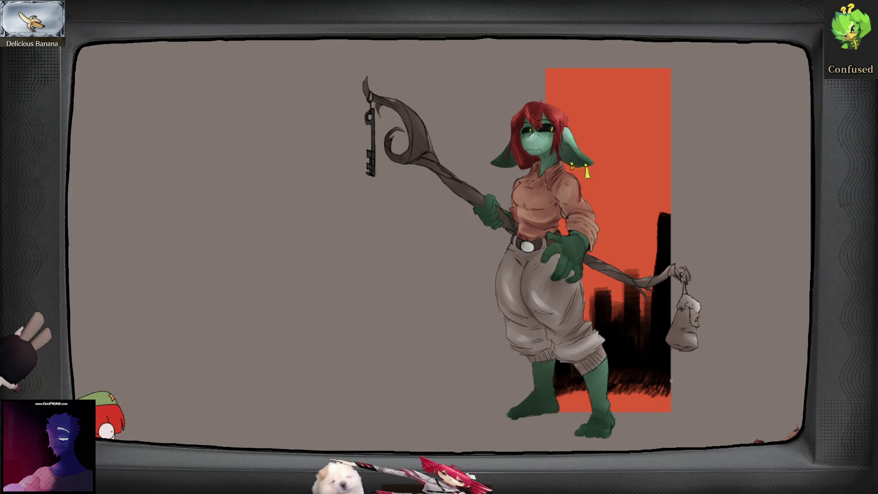
drag(572, 389, 660, 384)
drag(645, 402, 572, 407)
mouse_move(616, 396)
mouse_down()
mouse_move(608, 396)
mouse_move(661, 392)
mouse_up()
mouse_move(608, 383)
mouse_down()
mouse_move(643, 381)
mouse_move(607, 374)
mouse_move(667, 378)
mouse_up()
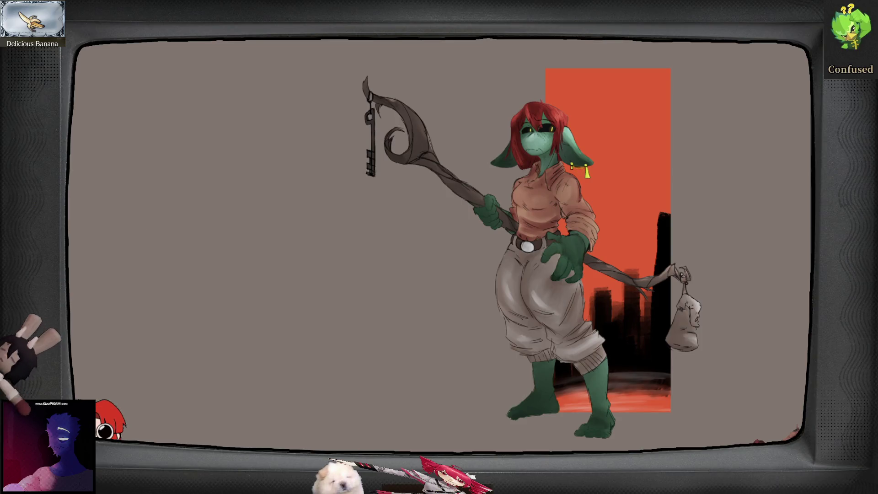
- Darken the city buildings behind the character and begin a pale cloud streak beside the head
mouse_move(653, 267)
mouse_down()
mouse_move(647, 322)
mouse_move(642, 256)
mouse_move(625, 302)
mouse_move(639, 343)
mouse_up()
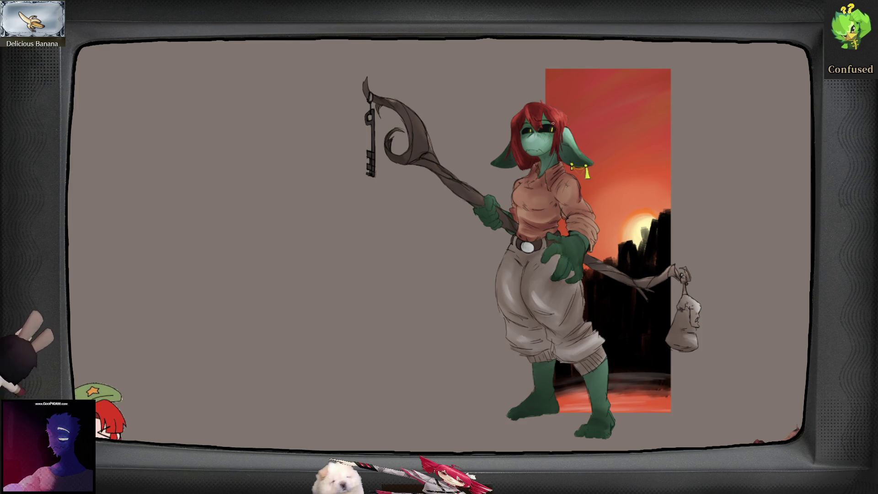
mouse_move(578, 122)
mouse_down()
mouse_move(601, 117)
mouse_move(593, 119)
mouse_up()
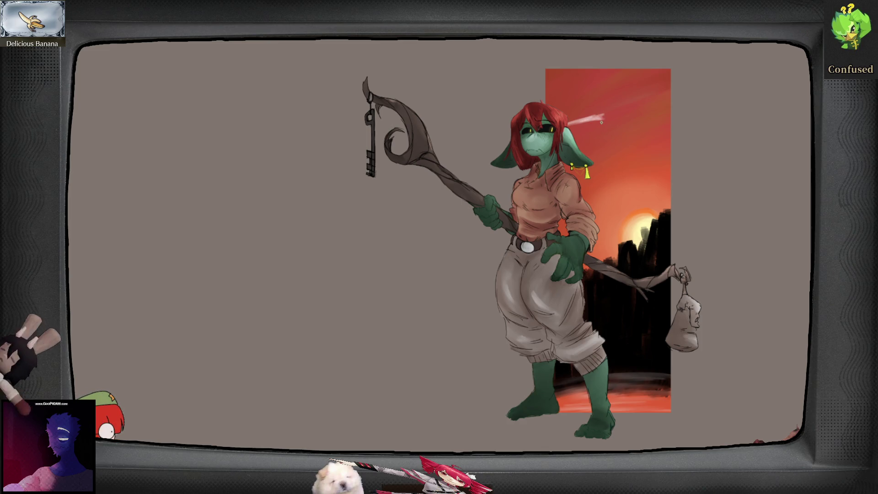
- Extend the pale cloud streak across the sky, zoom in to check it, then fit the drawing to the window
drag(663, 136, 642, 140)
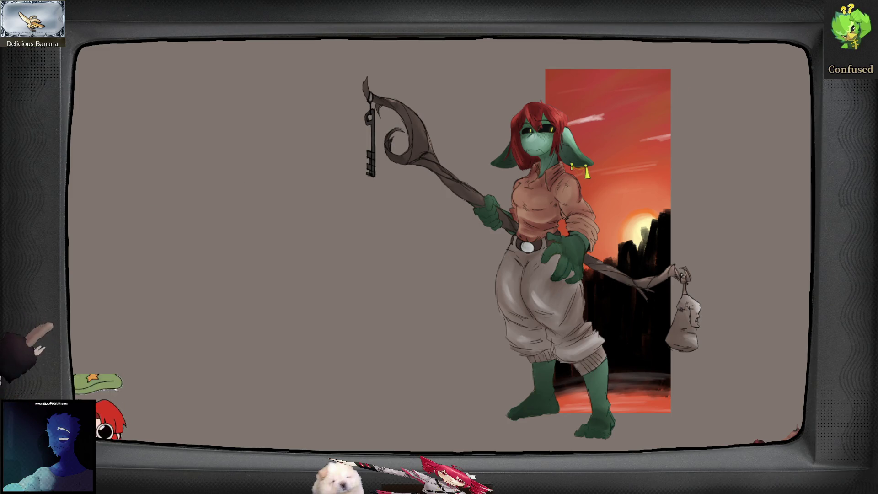
scroll(596, 119, up, 2)
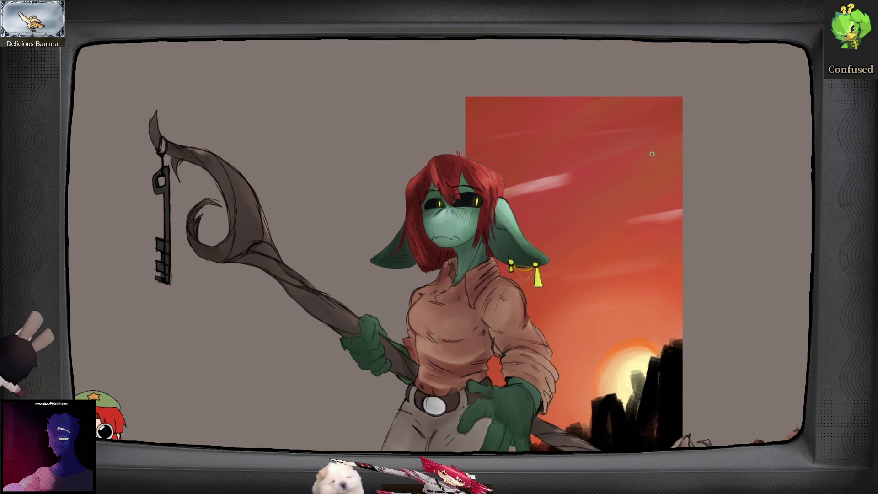
scroll(688, 235, down, 5)
key(ctrl+0)
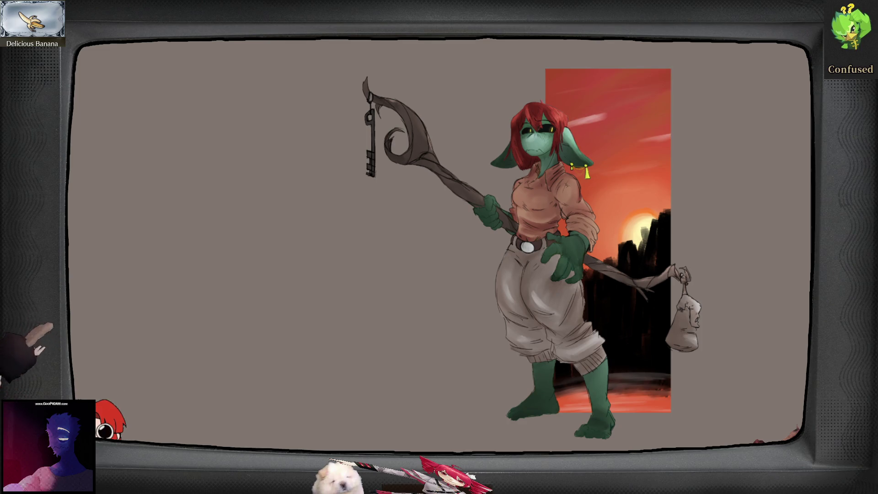
- Zoom in on the legs, repaint the orange ground glow and add two light curved strokes
scroll(665, 380, up, 4)
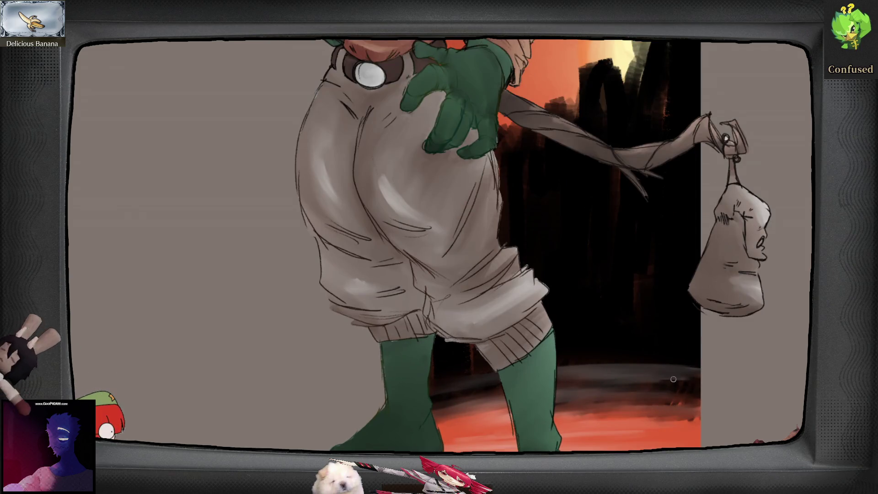
drag(672, 376, 756, 337)
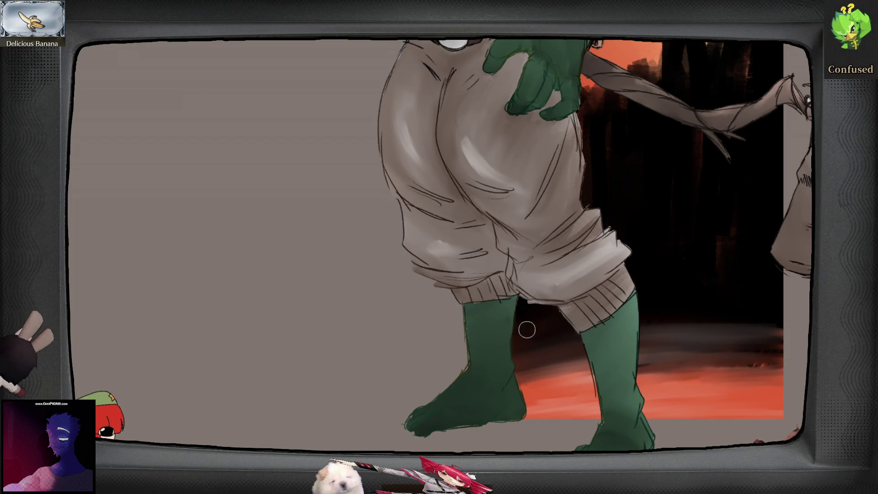
mouse_move(800, 359)
mouse_down()
mouse_move(759, 361)
mouse_move(733, 350)
mouse_up()
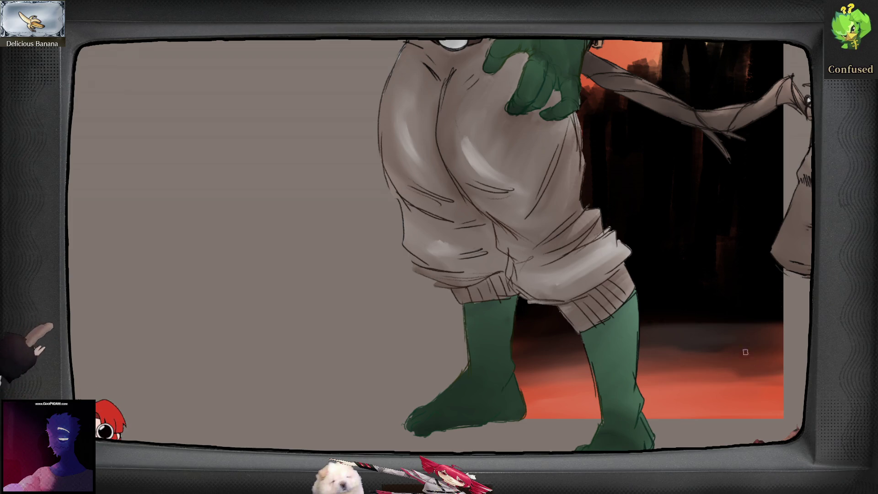
drag(786, 343, 638, 352)
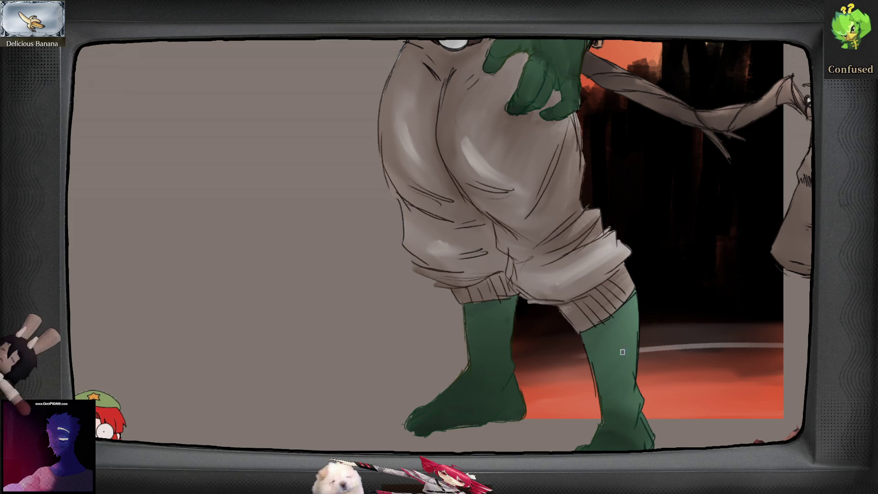
drag(734, 373, 518, 386)
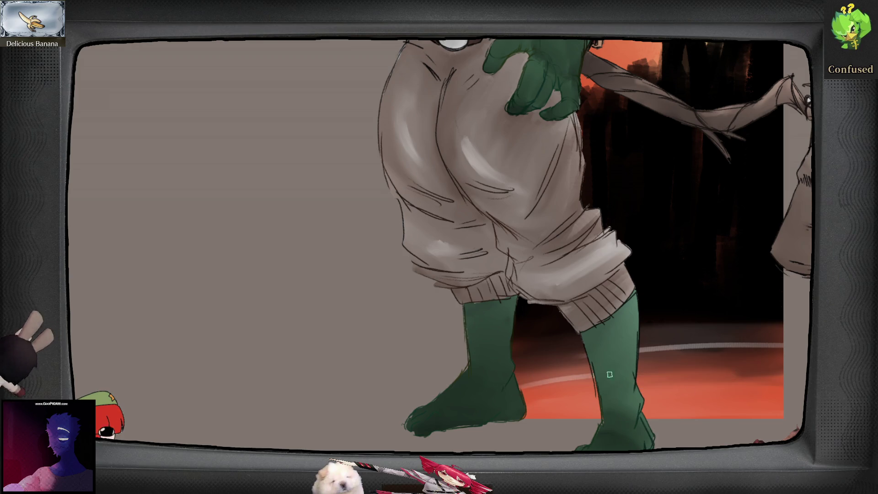
- Replace those strokes with one long curved light stroke plus short strokes along the ground's top edge
key(ctrl+z)
key(ctrl+z)
mouse_move(513, 363)
mouse_down()
mouse_move(731, 340)
mouse_move(780, 379)
mouse_up()
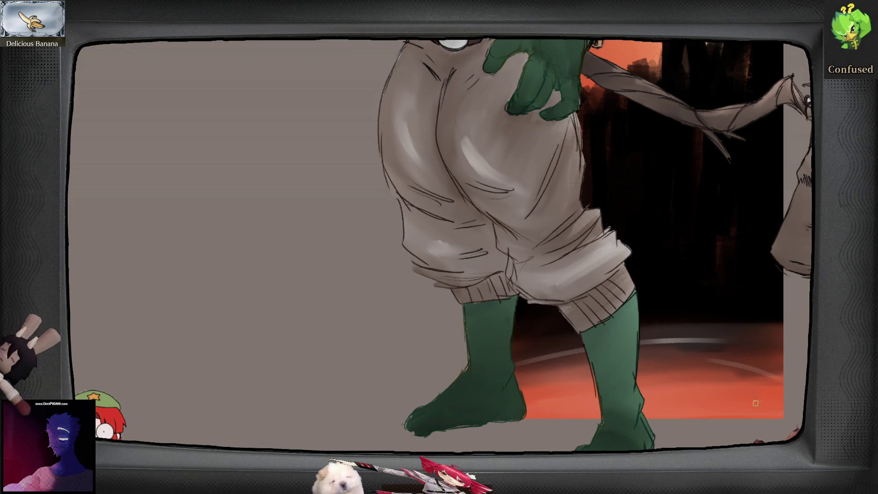
drag(558, 390, 654, 385)
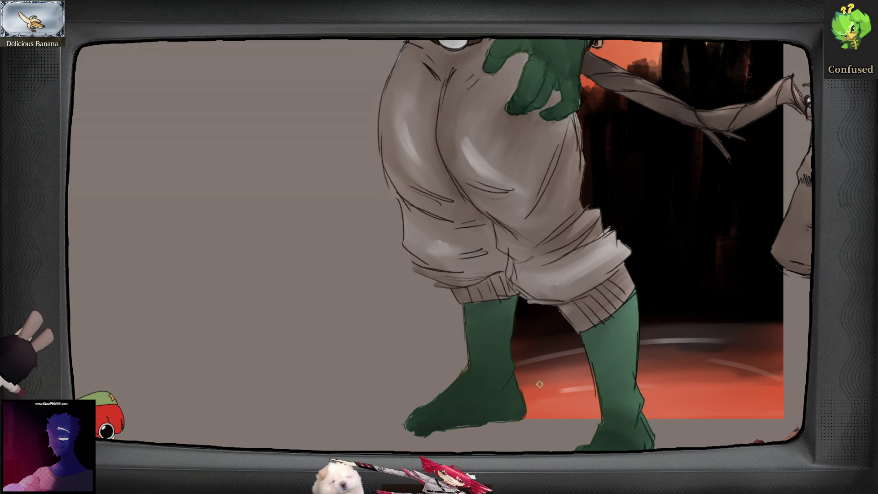
drag(656, 325, 782, 326)
scroll(680, 328, down, 5)
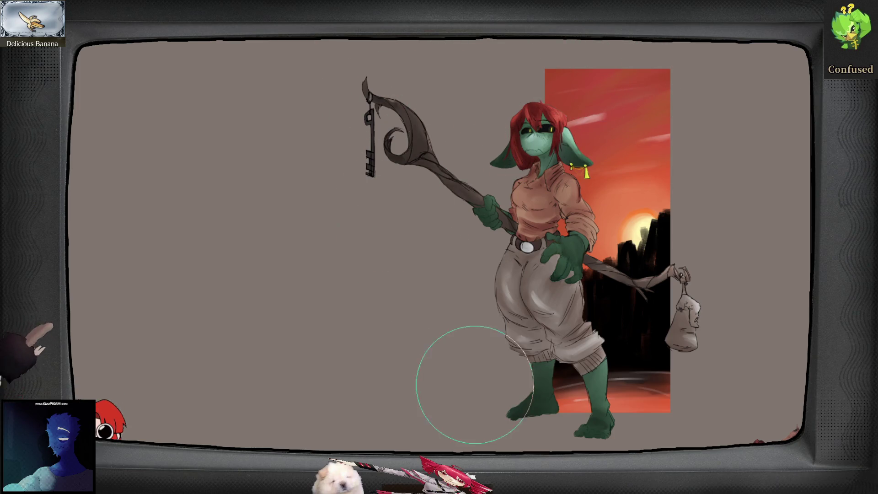
mouse_move(435, 311)
mouse_down()
mouse_move(500, 439)
mouse_move(488, 328)
mouse_up()
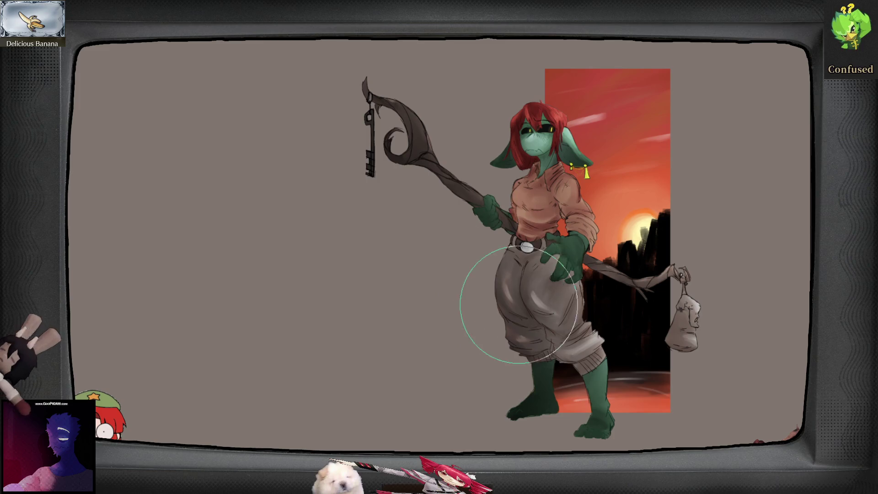
drag(495, 227, 470, 104)
mouse_move(394, 205)
mouse_down()
mouse_move(506, 412)
mouse_move(490, 288)
mouse_move(533, 386)
mouse_move(480, 290)
mouse_up()
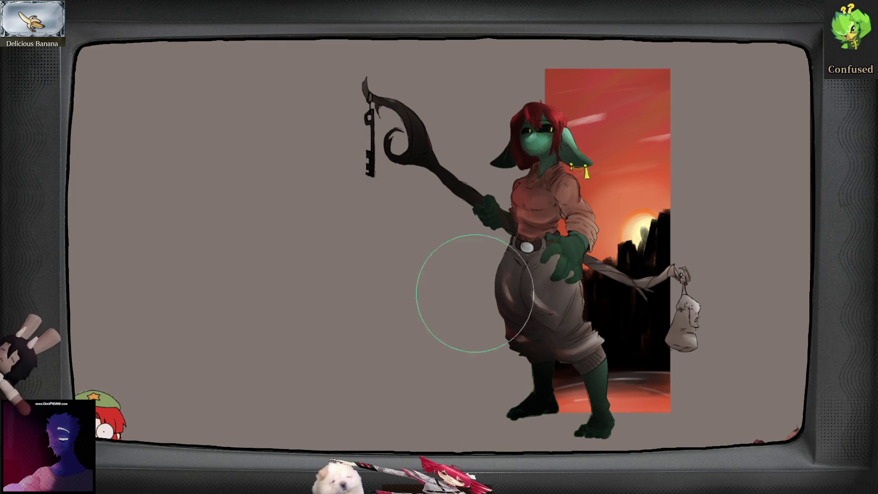
key(ctrl+z)
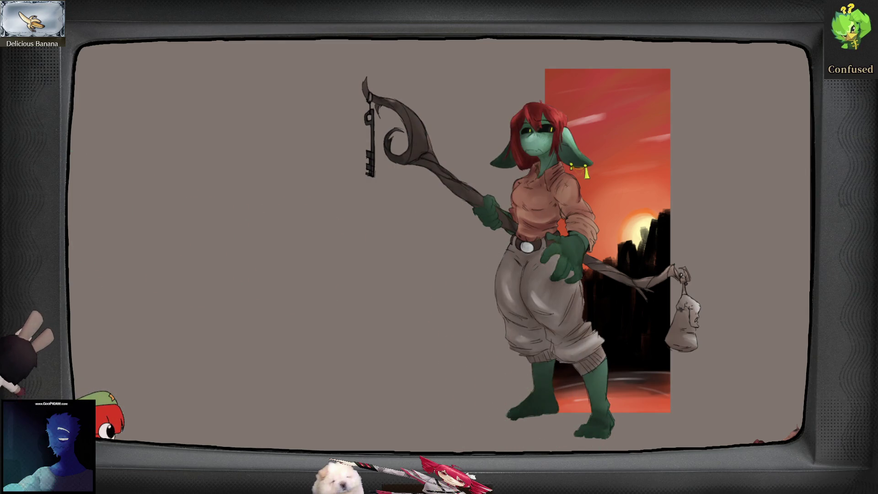
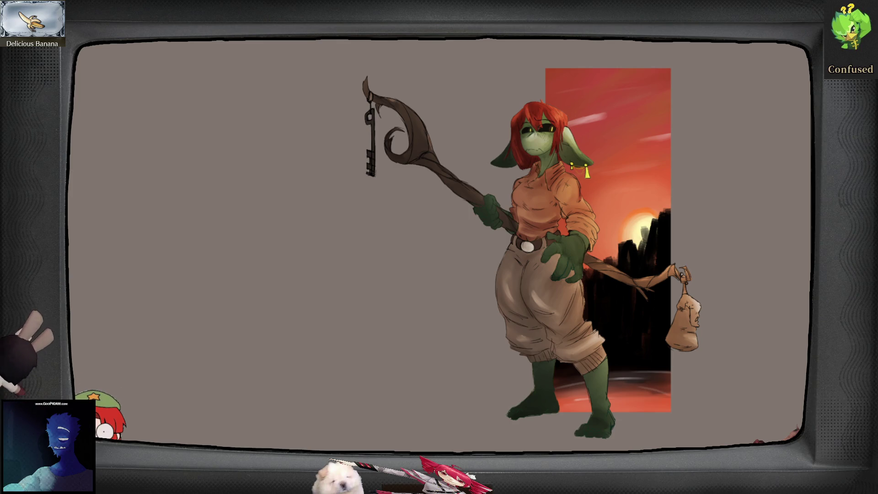
- Crop the grey backdrop source in from its left, bottom and right edges into a narrow portrait frame
drag(129, 261, 356, 268)
drag(584, 457, 583, 443)
mouse_move(809, 239)
mouse_down()
mouse_move(669, 234)
mouse_move(702, 240)
mouse_up()
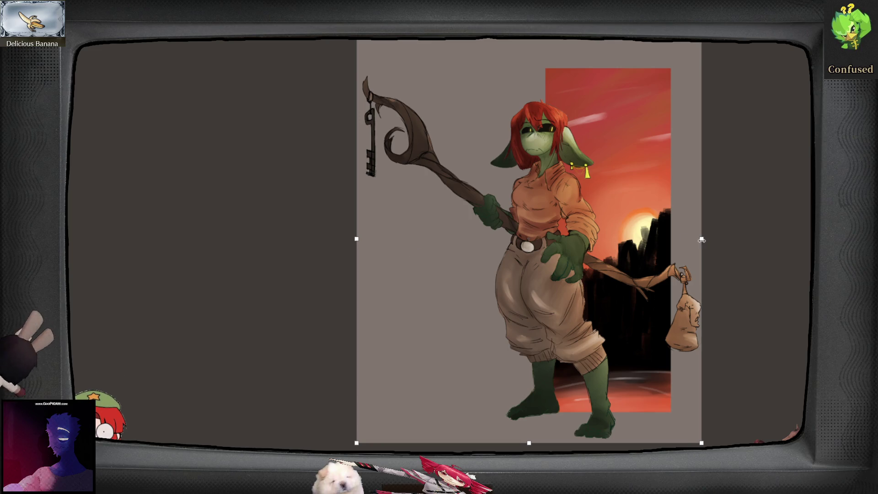
key(Return)
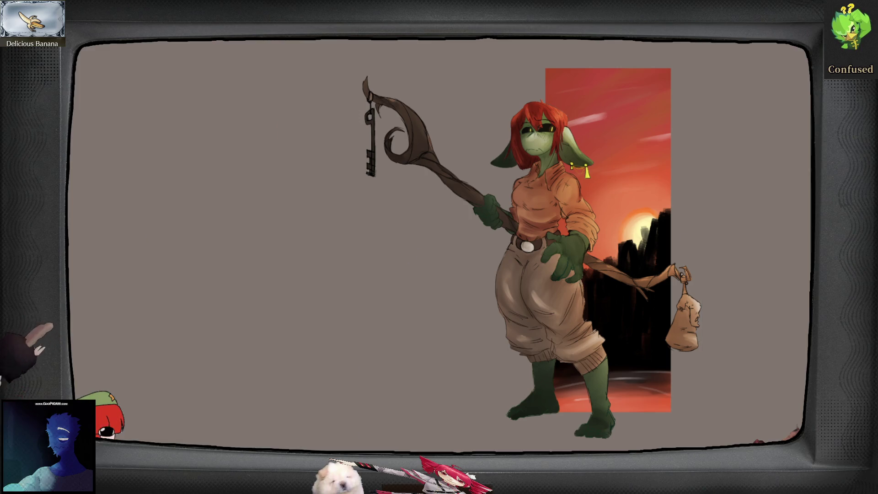